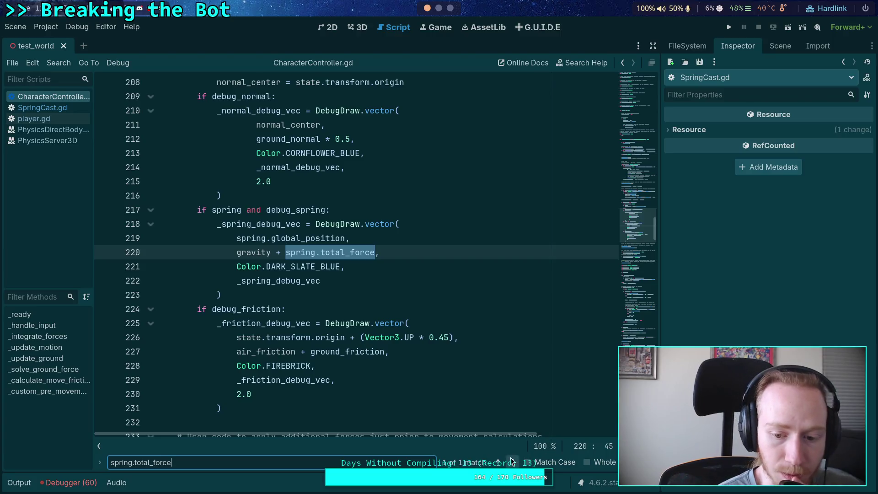
Dismiss the text search and scroll up through player.gd from around line 216
{"action": "key", "text": "Escape"}
{"action": "left_click", "coordinate": [337, 210]}
{"action": "left_click", "coordinate": [347, 197]}
{"action": "scroll", "coordinate": [348, 201], "scroll_direction": "up", "scroll_amount": 10}
{"action": "scroll", "coordinate": [347, 201], "scroll_direction": "up", "scroll_amount": 15}
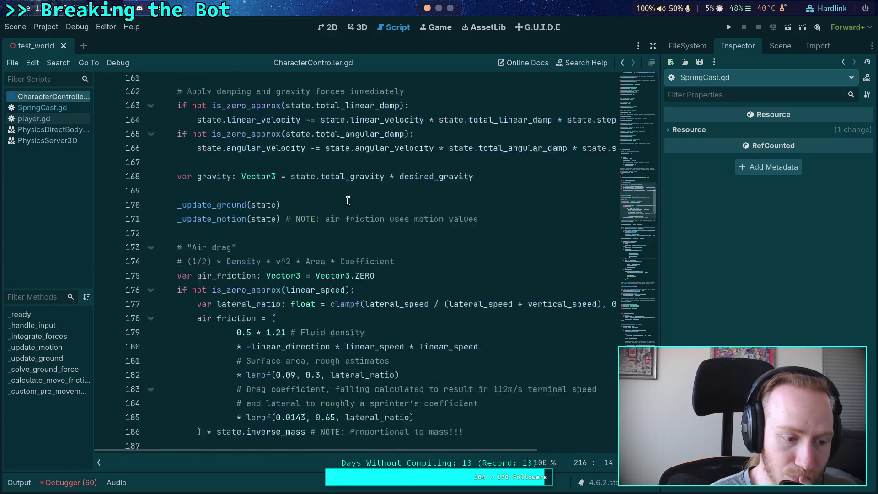
{"action": "scroll", "coordinate": [348, 201], "scroll_direction": "up", "scroll_amount": 8}
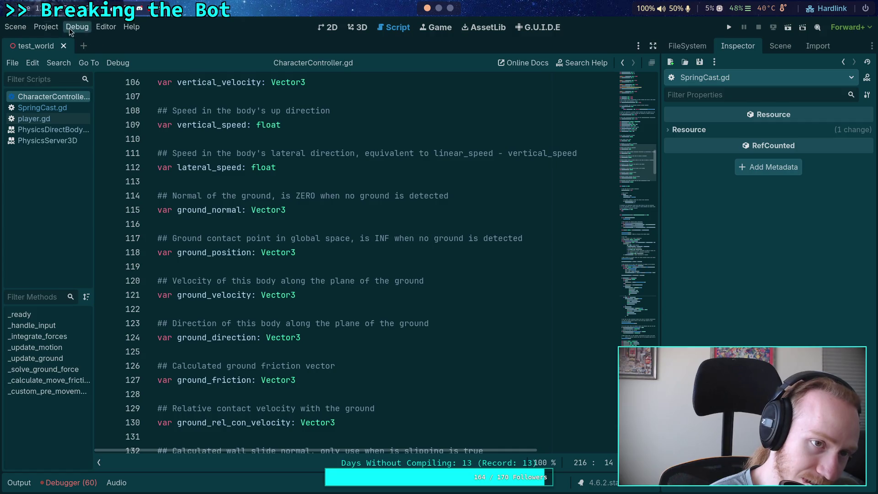
Check Project Settings, then keep the Solarized (Dark) colour preset in the editor theme settings
{"action": "left_click", "coordinate": [45, 26]}
{"action": "left_click", "coordinate": [59, 37]}
{"action": "left_click", "coordinate": [443, 447]}
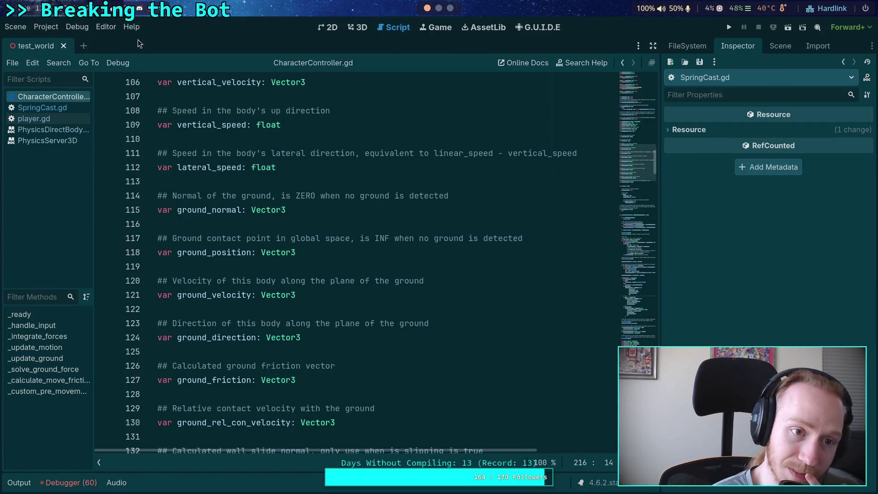
{"action": "left_click", "coordinate": [104, 27]}
{"action": "left_click", "coordinate": [118, 39]}
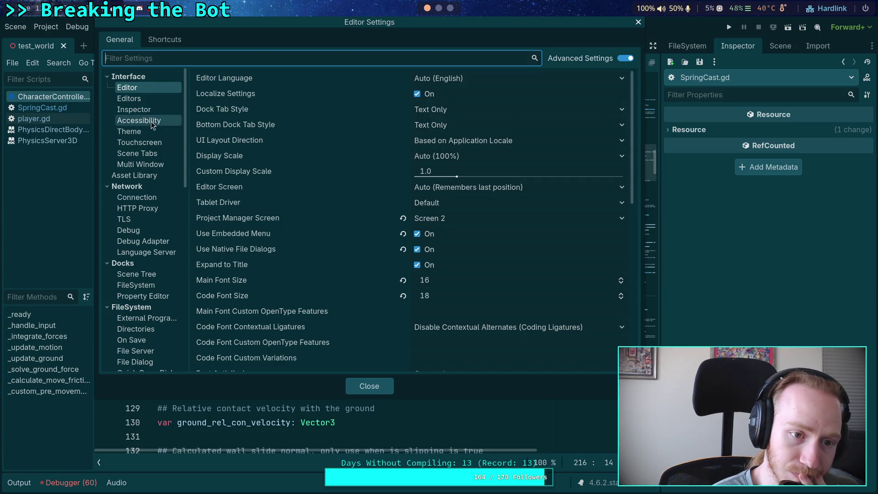
{"action": "left_click", "coordinate": [129, 131]}
{"action": "left_click", "coordinate": [453, 114]}
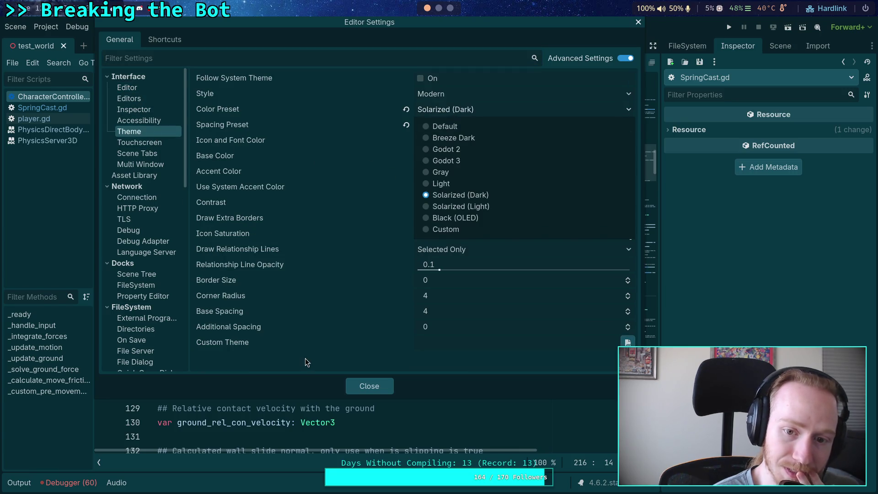
{"action": "left_click", "coordinate": [361, 386]}
{"action": "left_click", "coordinate": [377, 386]}
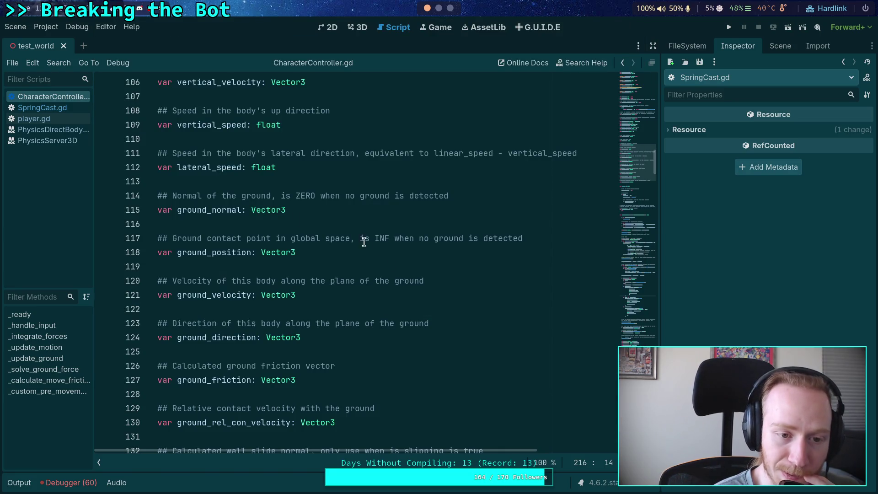
Open player.gd from the Scene dock and look over the player's rigid body properties
{"action": "left_click", "coordinate": [245, 222]}
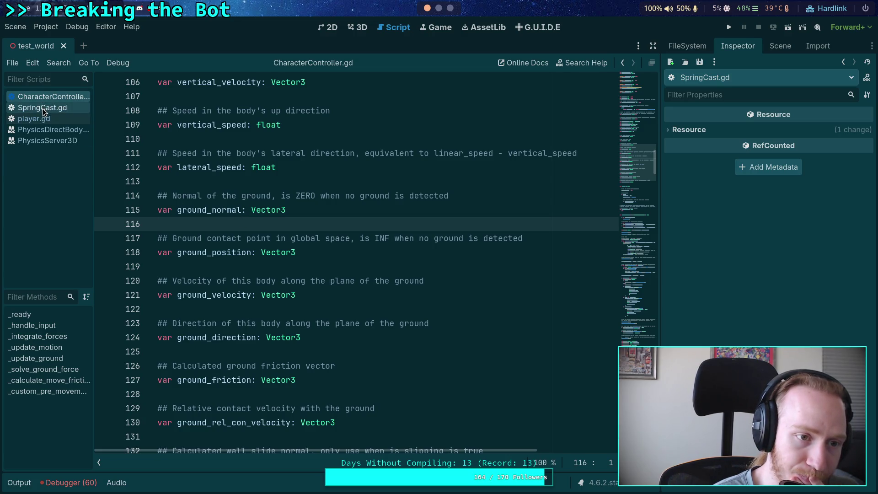
{"action": "left_click", "coordinate": [771, 48]}
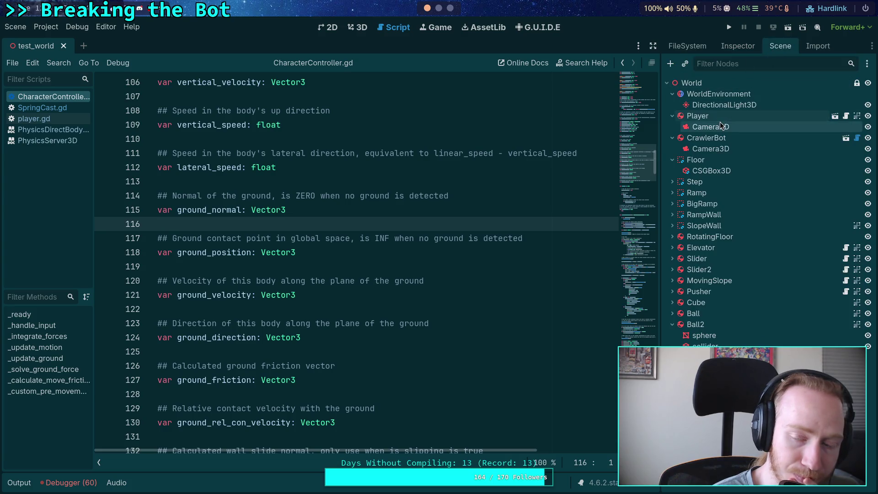
{"action": "left_click", "coordinate": [844, 119]}
{"action": "left_click", "coordinate": [741, 51]}
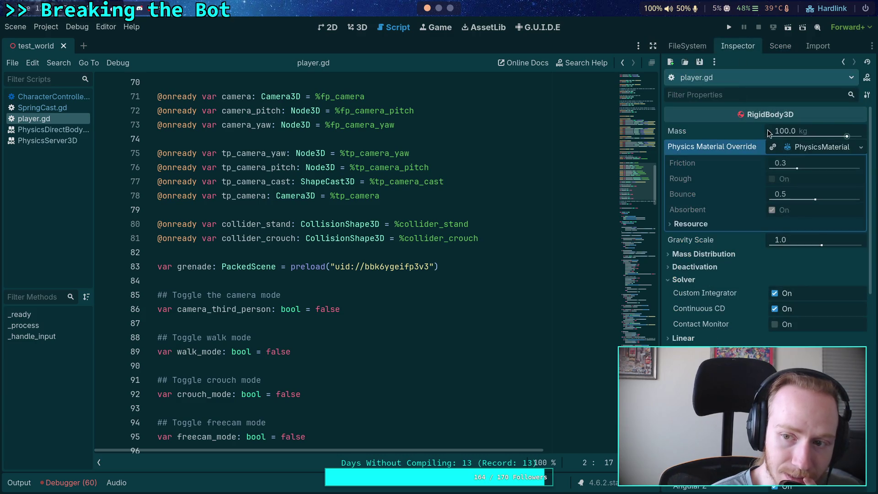
{"action": "left_click", "coordinate": [777, 45]}
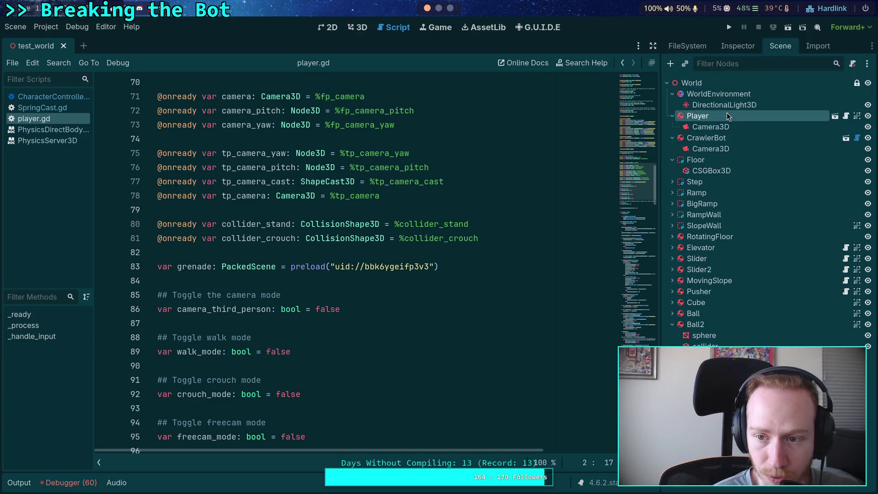
Open the player scene in its own tab and start editing spring_cast's Stiffness (5685.0)
{"action": "left_click", "coordinate": [839, 119]}
{"action": "left_click", "coordinate": [54, 45]}
{"action": "left_click", "coordinate": [64, 46]}
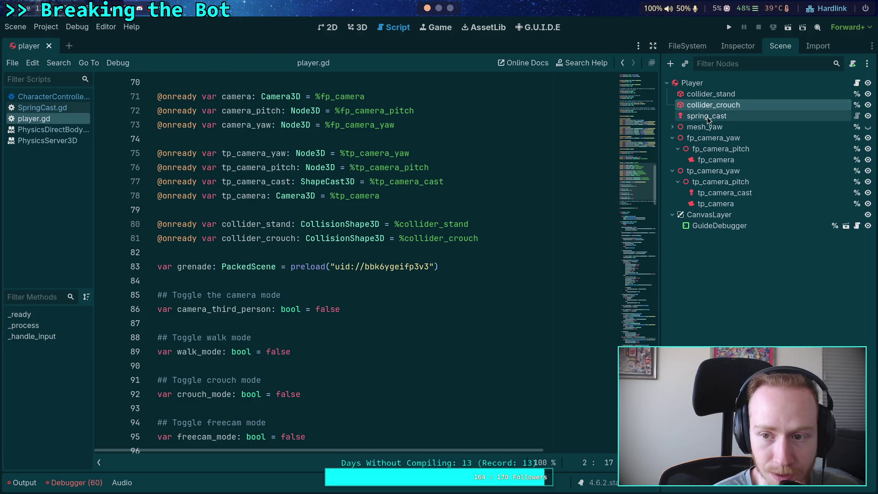
{"action": "left_click", "coordinate": [737, 46]}
{"action": "left_click", "coordinate": [799, 149]}
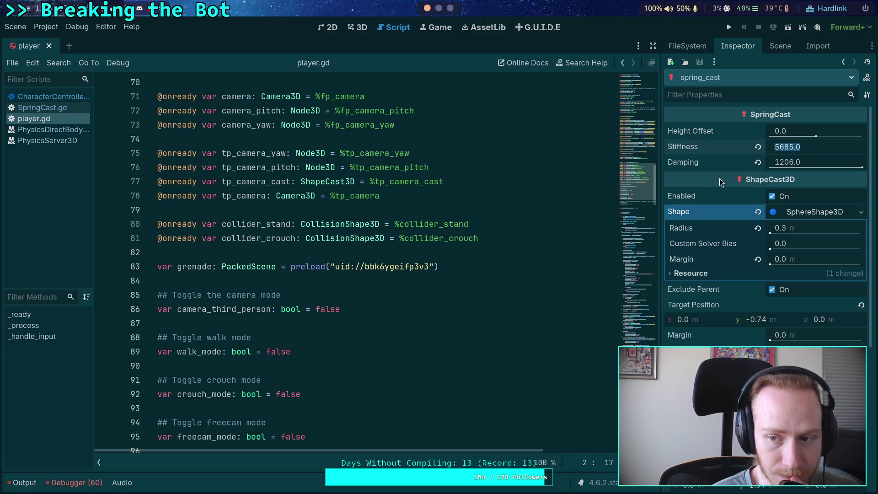
Cut stiffness to 568 and shorten the damping value, then save the player scene
{"action": "left_click", "coordinate": [787, 147]}
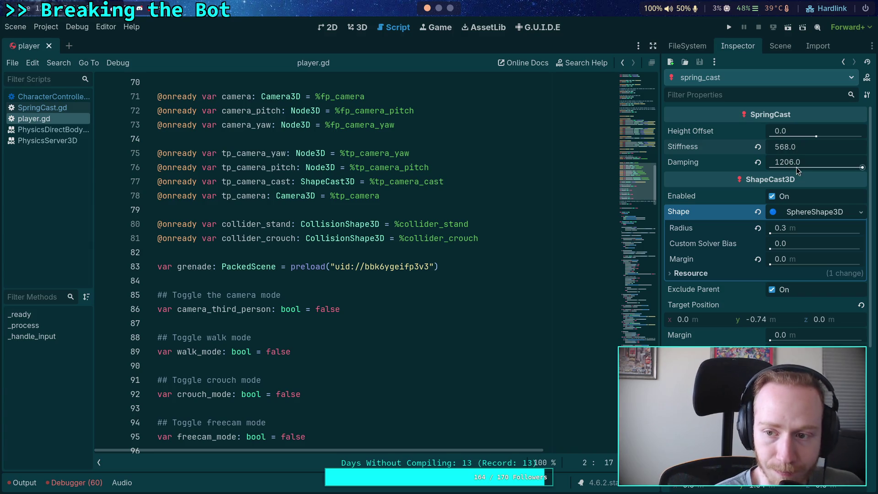
{"action": "left_click", "coordinate": [797, 167]}
{"action": "left_click", "coordinate": [791, 163]}
{"action": "key", "text": "BackSpace"}
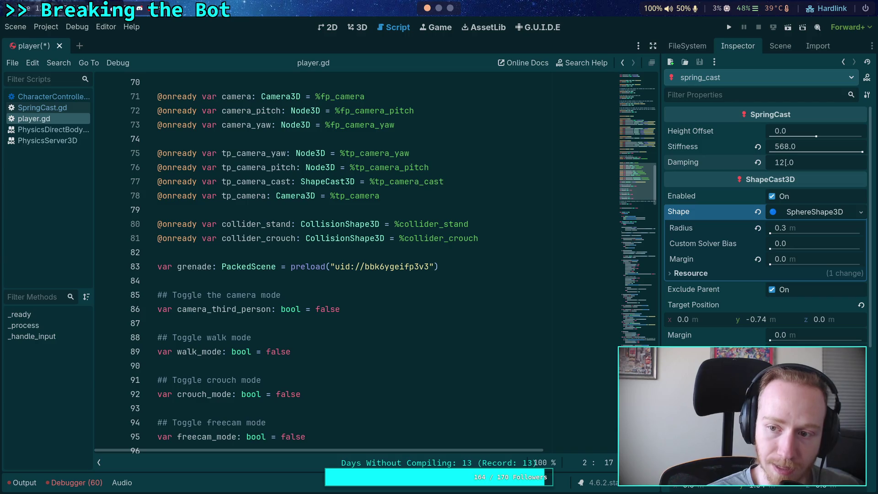
{"action": "key", "text": "Return"}
{"action": "key", "text": "Tab"}
{"action": "key", "text": "ctrl+s"}
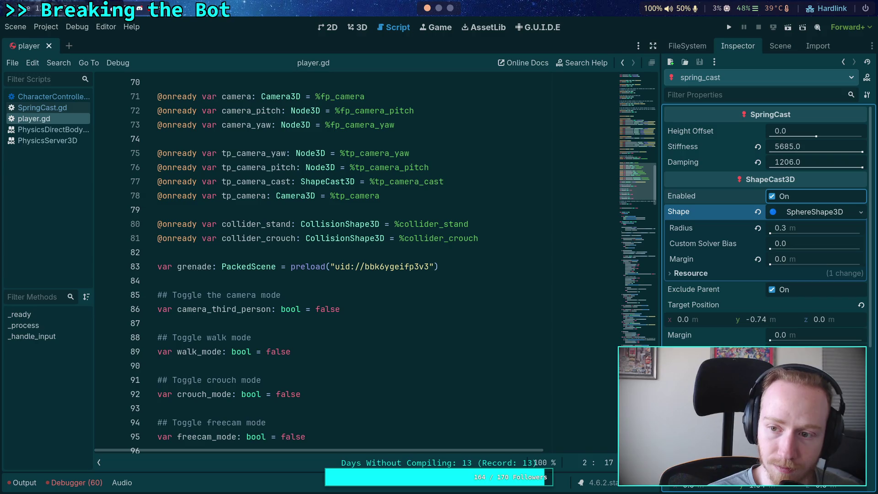
Set spring_cast stiffness to 568.5 and damping to 120.6
{"action": "left_click", "coordinate": [789, 145]}
{"action": "left_click", "coordinate": [790, 147]}
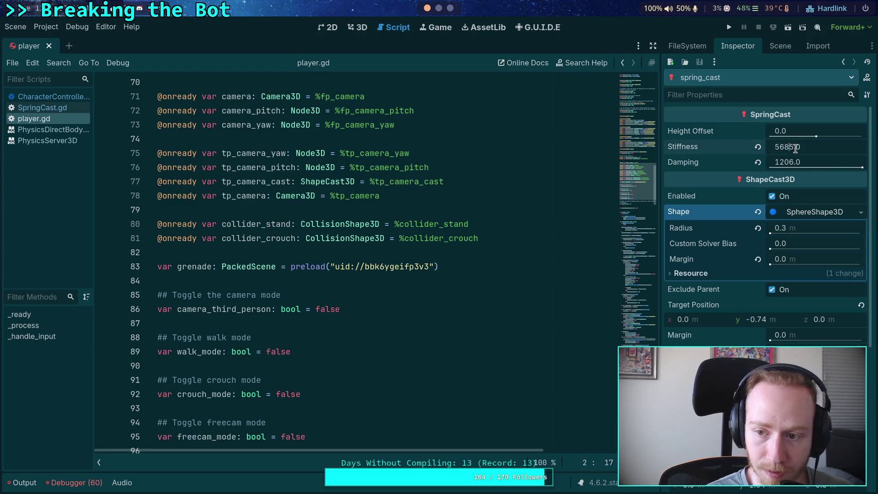
{"action": "type", "text": "."}
{"action": "key", "text": "Delete"}
{"action": "key", "text": "Return"}
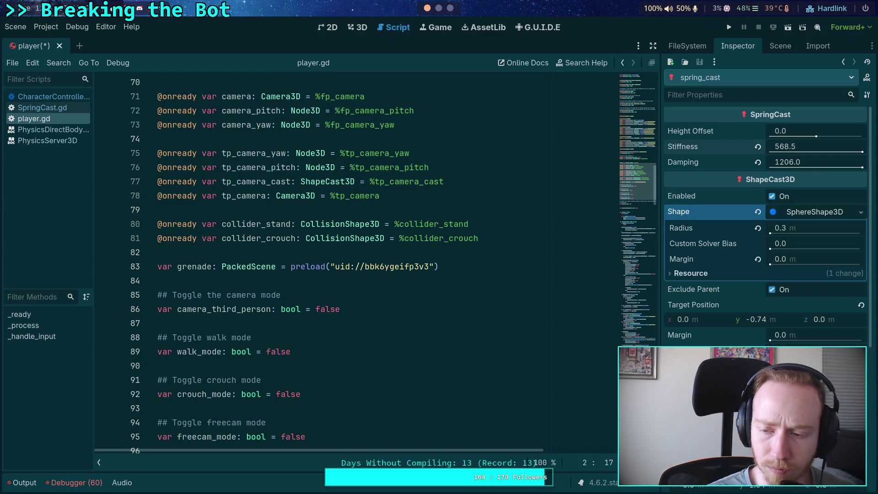
{"action": "left_click", "coordinate": [790, 162]}
{"action": "left_click", "coordinate": [791, 163]}
{"action": "type", "text": "120.6"}
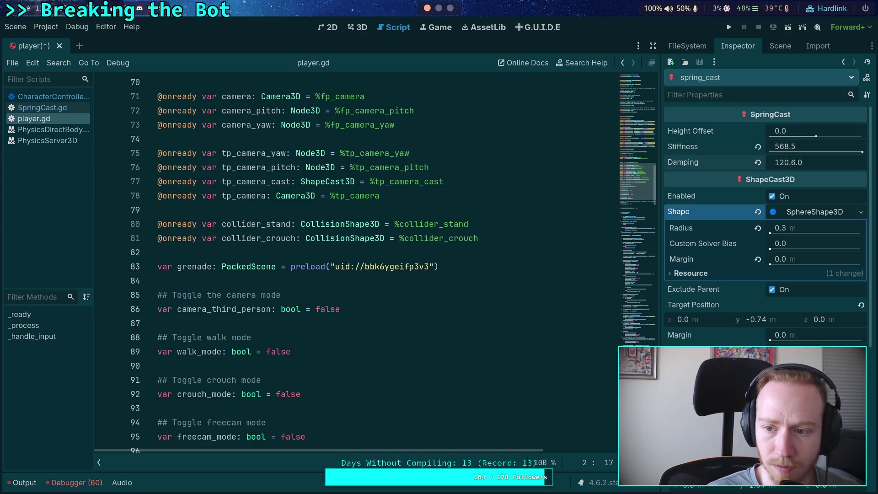
{"action": "key", "text": "Return"}
Test-run the project and stop it, then begin moving the stiffness decimal point
{"action": "left_click", "coordinate": [729, 27]}
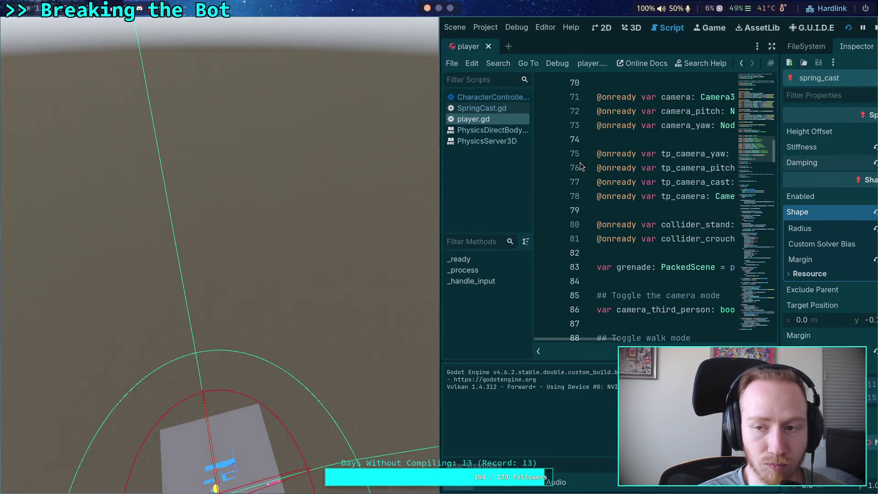
{"action": "left_click", "coordinate": [874, 27]}
{"action": "left_click", "coordinate": [791, 152]}
{"action": "key", "text": "Left"}
{"action": "key", "text": "Left"}
{"action": "key", "text": "Left"}
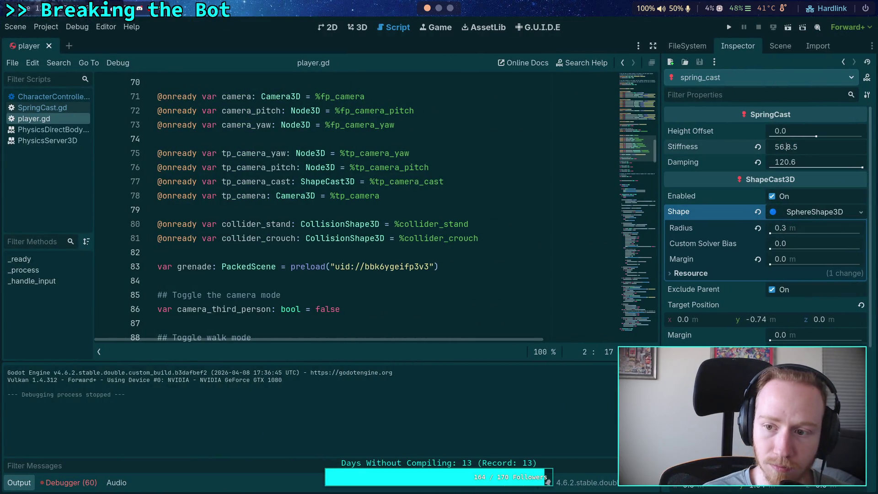
Commit stiffness 56.85 and damping 12.06, then run and stop the game again
{"action": "key", "text": "Return"}
{"action": "left_click", "coordinate": [784, 162]}
{"action": "left_click_drag", "start_coordinate": [775, 162], "coordinate": [785, 162]}
{"action": "type", "text": "12."}
{"action": "key", "text": "Right"}
{"action": "key", "text": "Return"}
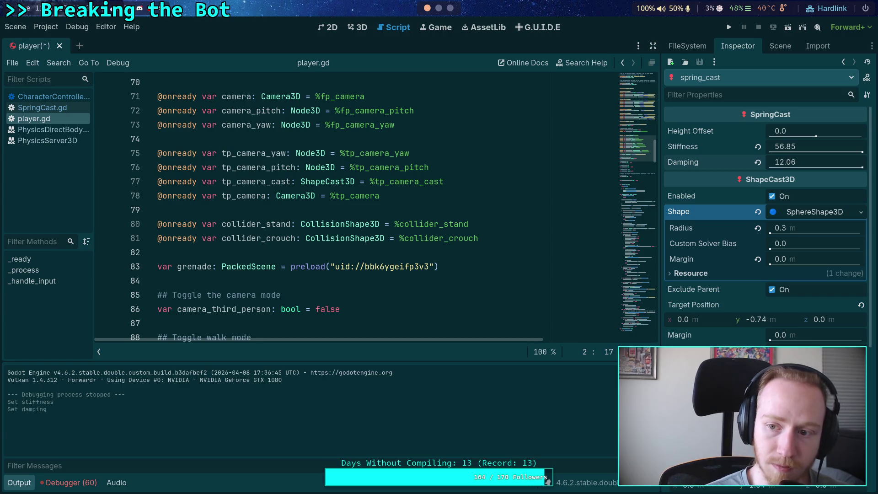
{"action": "left_click", "coordinate": [729, 27]}
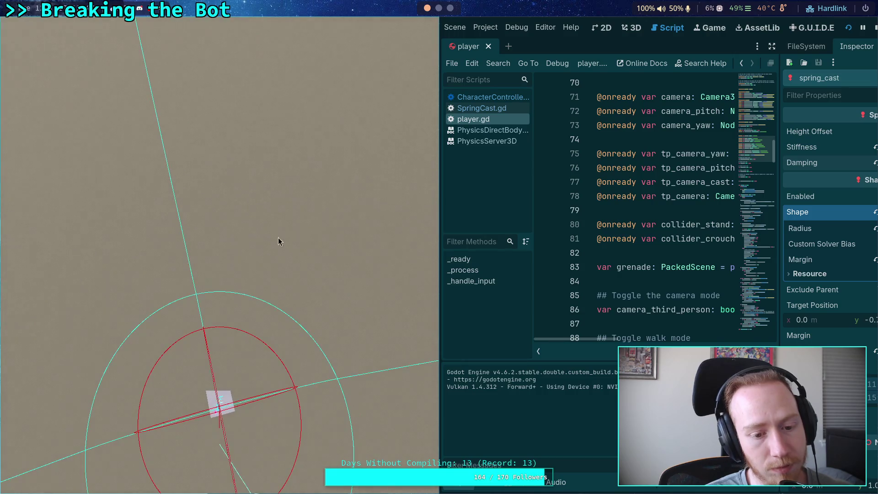
{"action": "key", "text": "F8"}
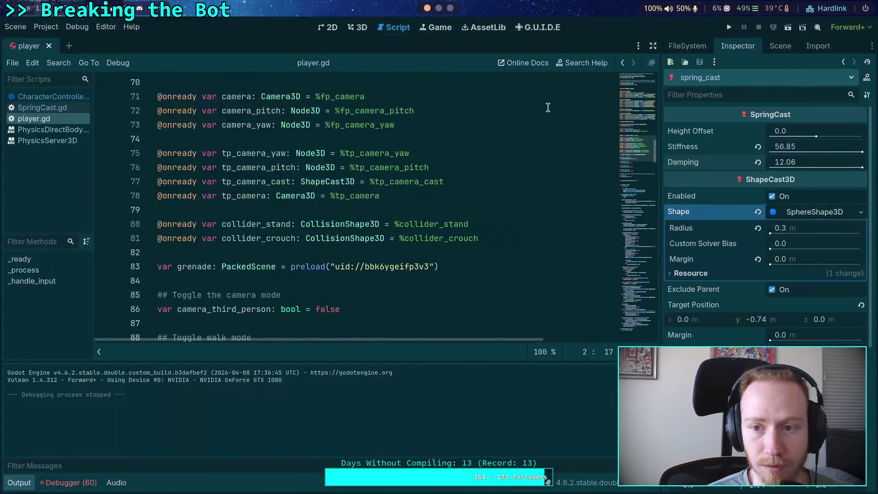
Check the player's node tree, then switch the script editor to SpringCast.gd (stiffness 2.5, damping 2.2)
{"action": "left_click", "coordinate": [777, 49]}
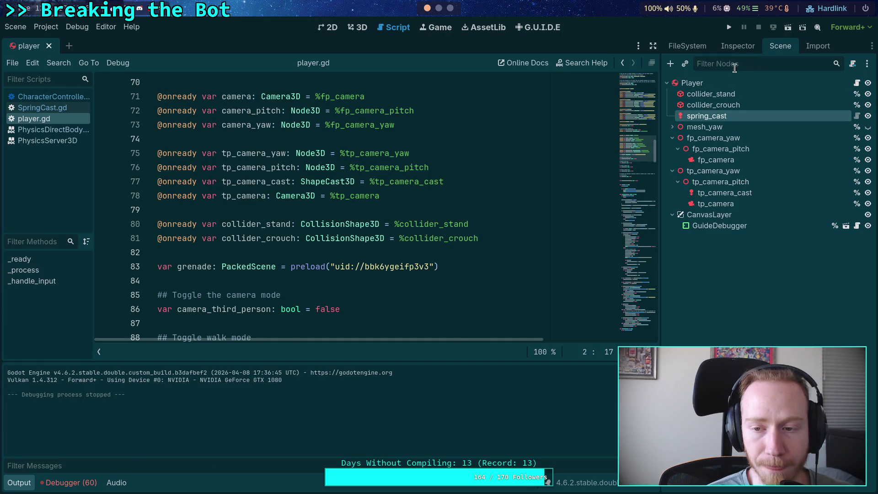
{"action": "left_click", "coordinate": [739, 49]}
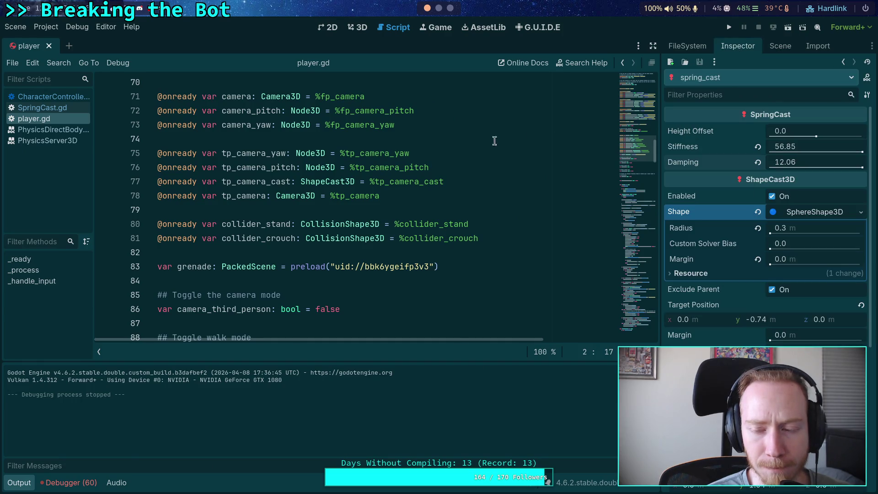
{"action": "left_click", "coordinate": [462, 154]}
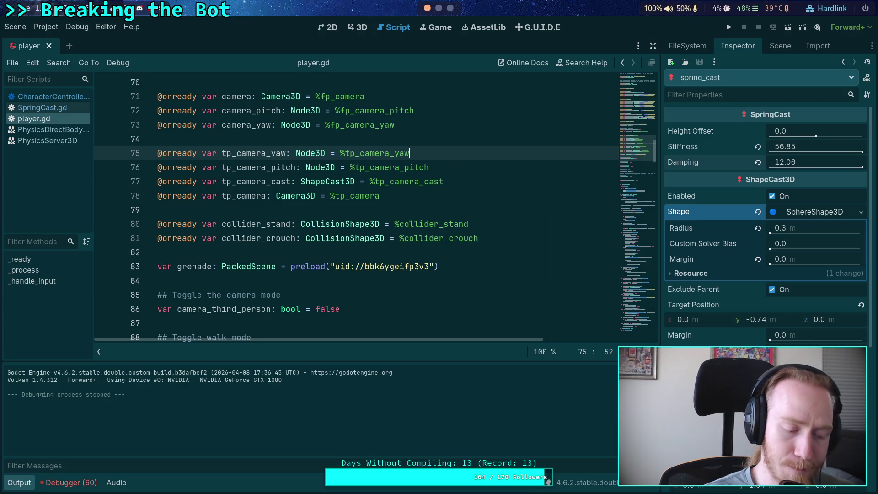
{"action": "scroll", "coordinate": [440, 144], "scroll_direction": "up", "scroll_amount": 18}
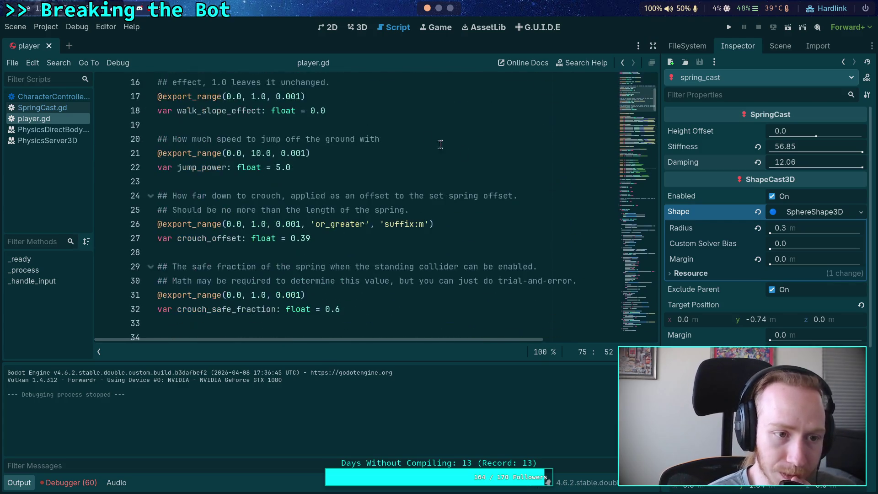
{"action": "key", "text": "alt+Left"}
{"action": "scroll", "coordinate": [462, 146], "scroll_direction": "up", "scroll_amount": 20}
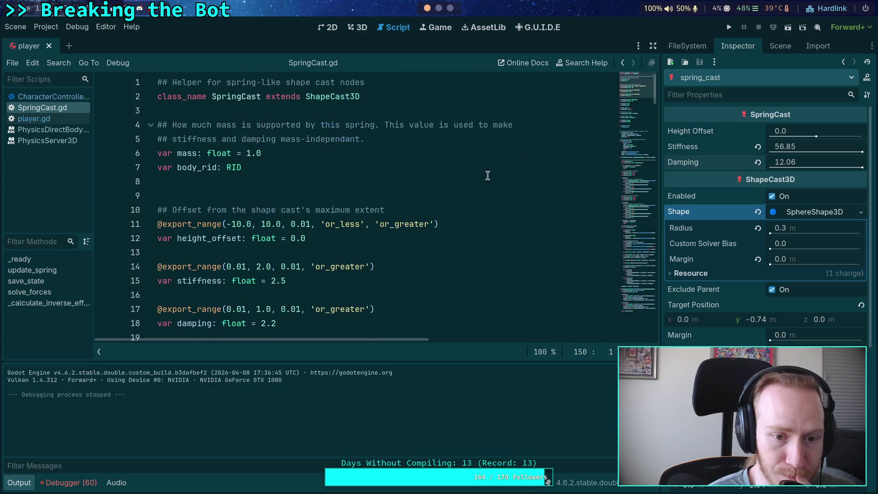
Set spring_cast stiffness to 5.69 and damping to 1.21 in the Inspector
{"action": "scroll", "coordinate": [458, 183], "scroll_direction": "down", "scroll_amount": 4}
{"action": "scroll", "coordinate": [313, 188], "scroll_direction": "up", "scroll_amount": 2}
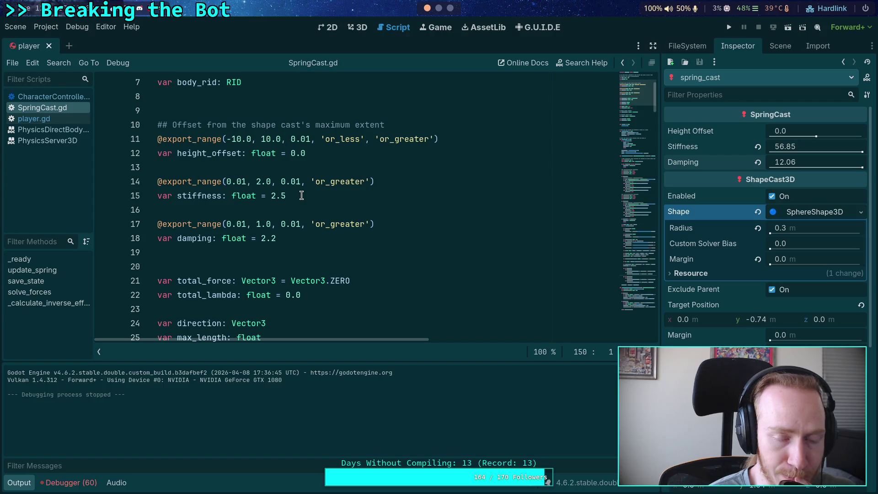
{"action": "left_click", "coordinate": [787, 148]}
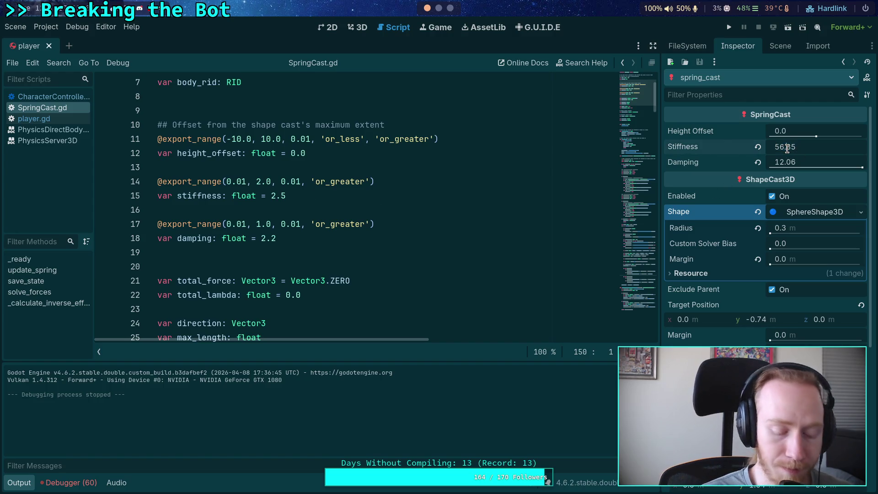
{"action": "type", "text": "5.685"}
{"action": "left_click", "coordinate": [778, 165]}
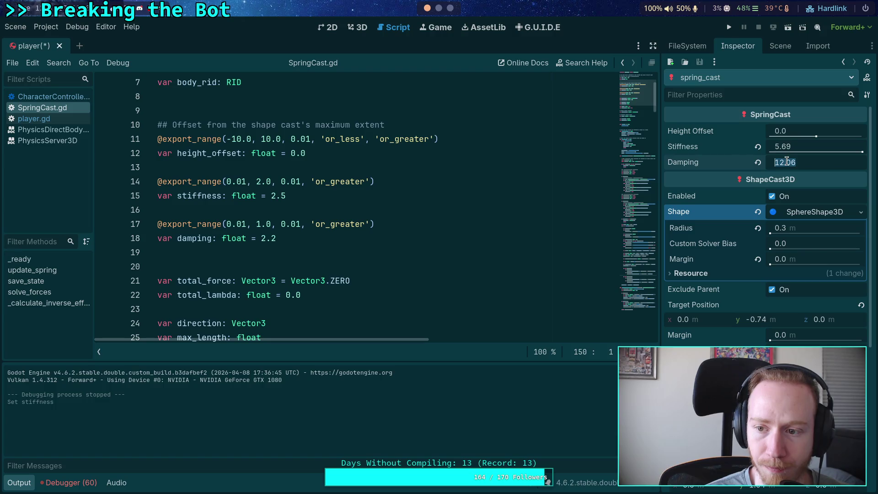
{"action": "key", "text": "BackSpace"}
{"action": "type", "text": "."}
{"action": "key", "text": "Return"}
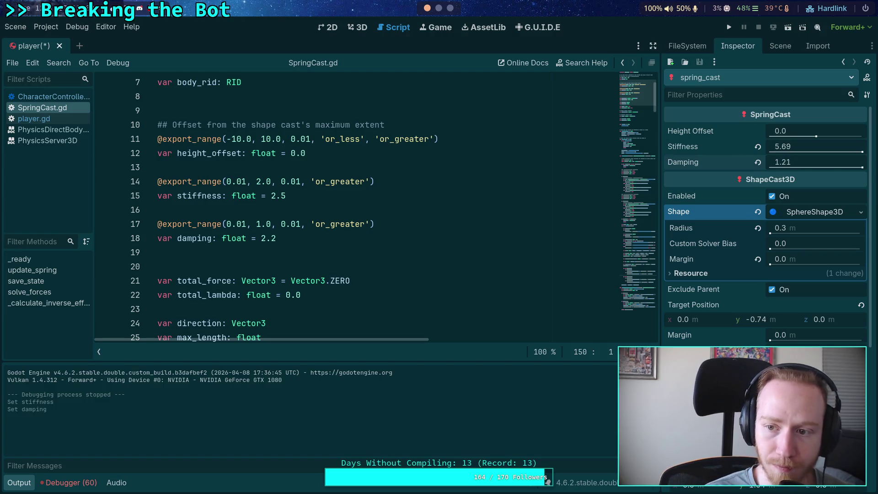
Run the project with the new spring values, stop it, and return to the script editor
{"action": "key", "text": "F5"}
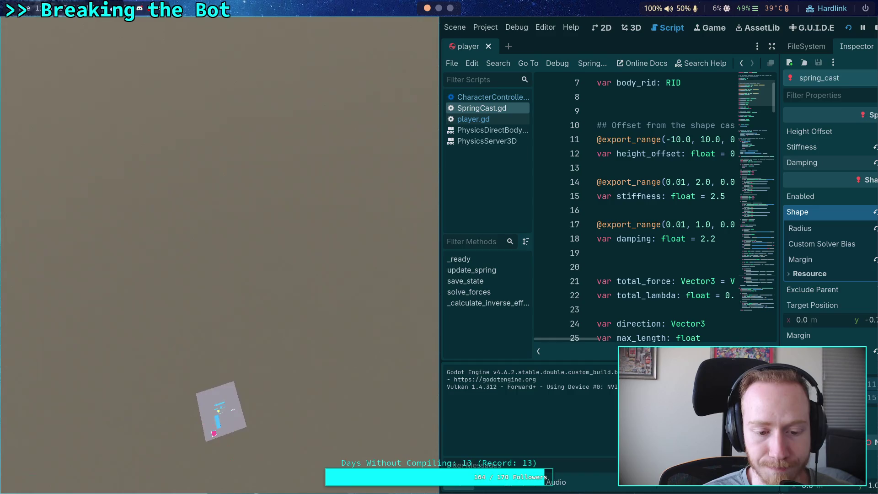
{"action": "left_click", "coordinate": [875, 28]}
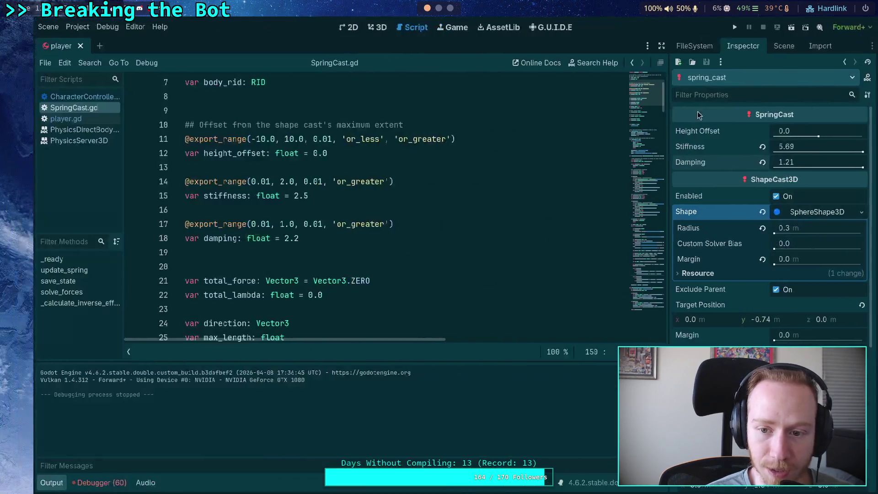
{"action": "left_click", "coordinate": [472, 174]}
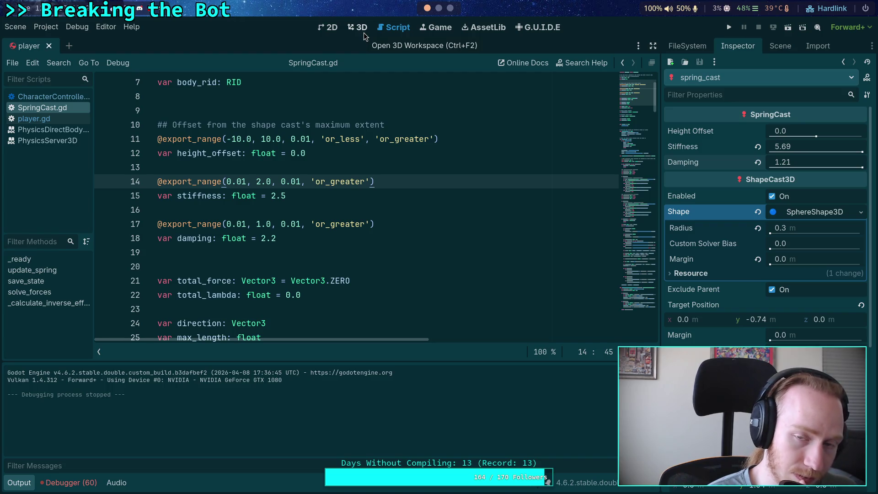
Open the test_world scene and clear the Output log
{"action": "left_click", "coordinate": [773, 45]}
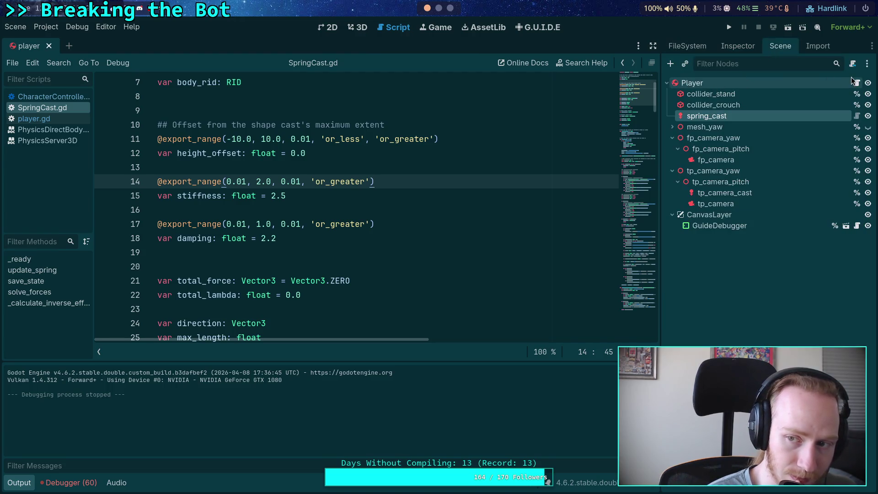
{"action": "left_click", "coordinate": [689, 46]}
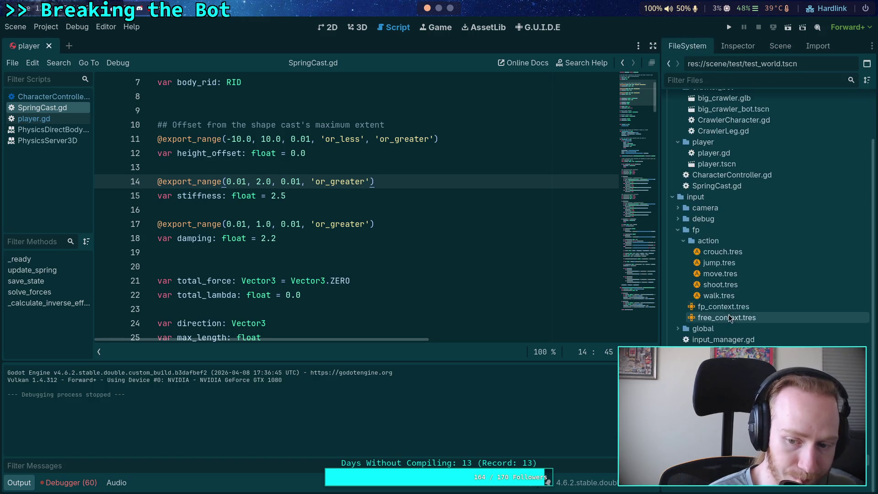
{"action": "key", "text": "ctrl+shift+t"}
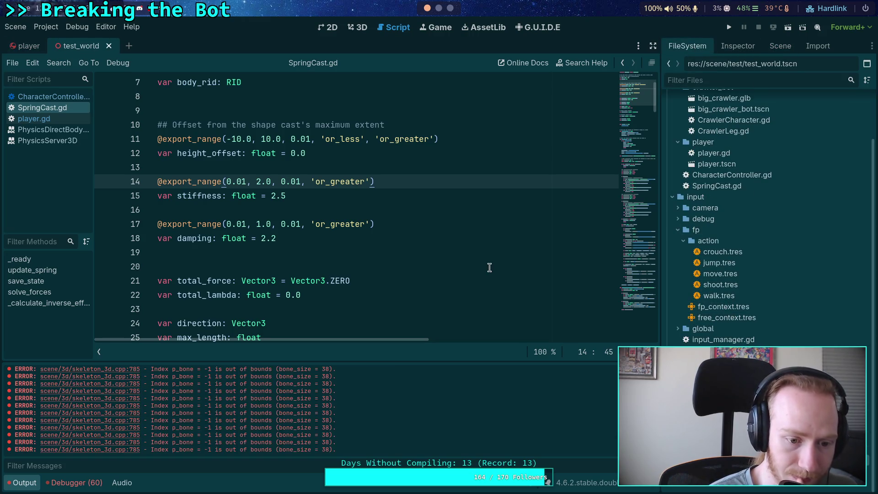
{"action": "left_click", "coordinate": [871, 369]}
Inspect the Player node's physics properties (Mass 100 kg) and run the test_world scene
{"action": "left_click", "coordinate": [777, 46]}
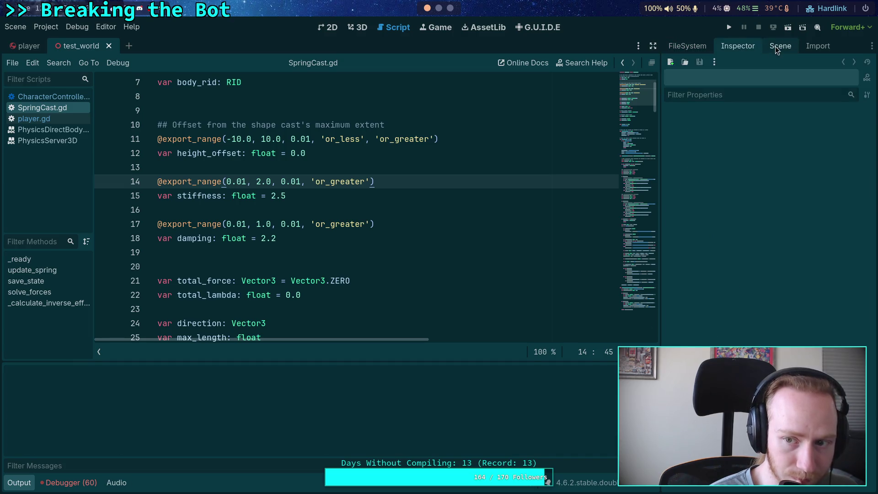
{"action": "left_click", "coordinate": [726, 116]}
{"action": "left_click", "coordinate": [739, 46]}
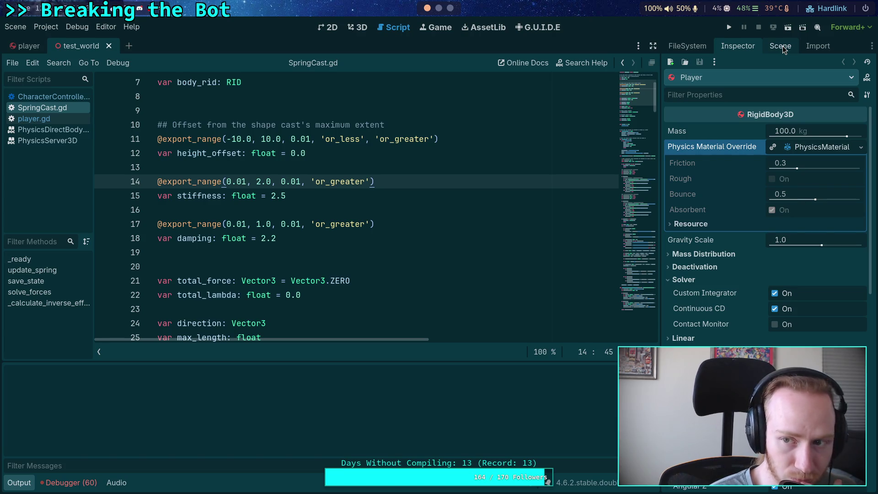
{"action": "left_click", "coordinate": [780, 46]}
{"action": "left_click", "coordinate": [729, 27]}
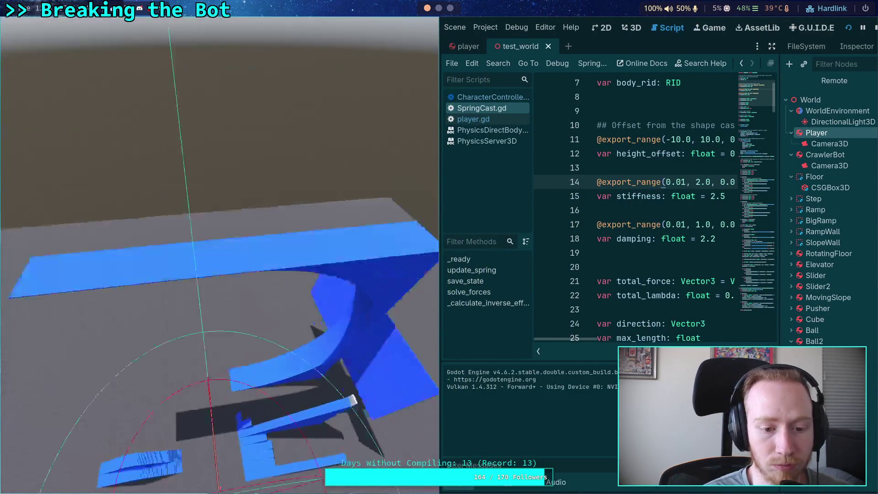
Stop the test run and set a breakpoint on SpringCast.gd line 134, the softness calculation
{"action": "key", "text": "F8"}
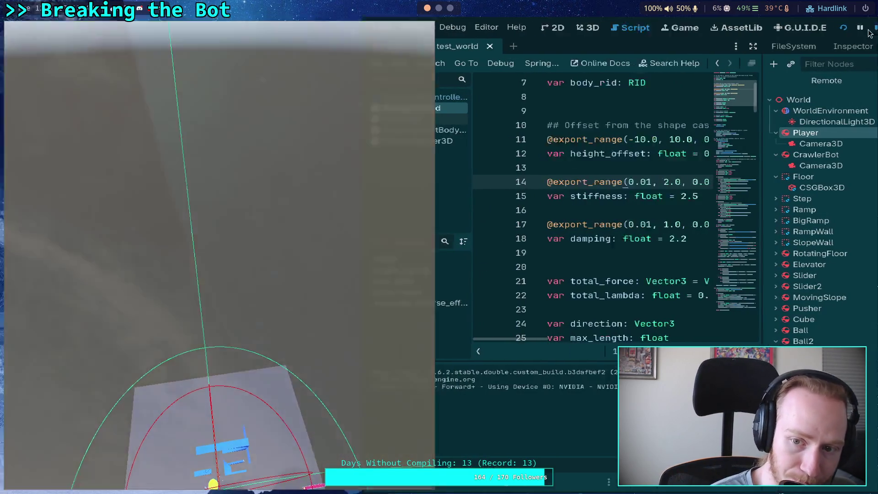
{"action": "left_click_drag", "start_coordinate": [638, 110], "coordinate": [635, 255]}
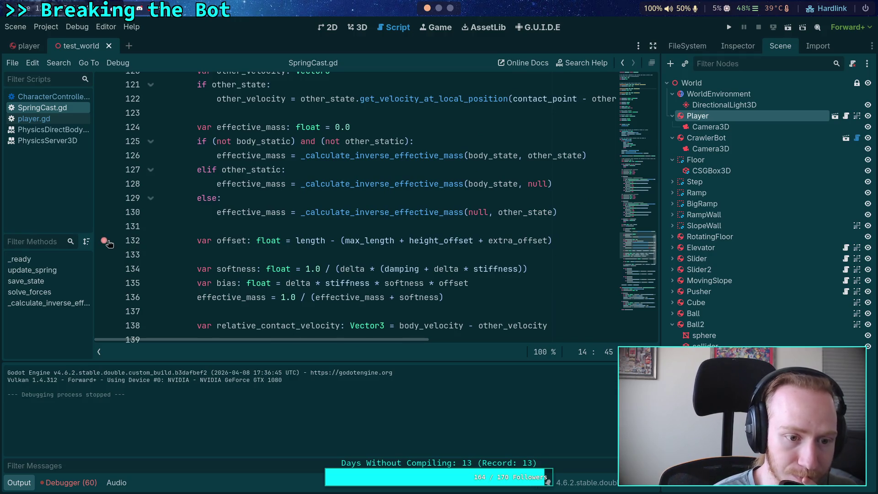
{"action": "left_click", "coordinate": [105, 270]}
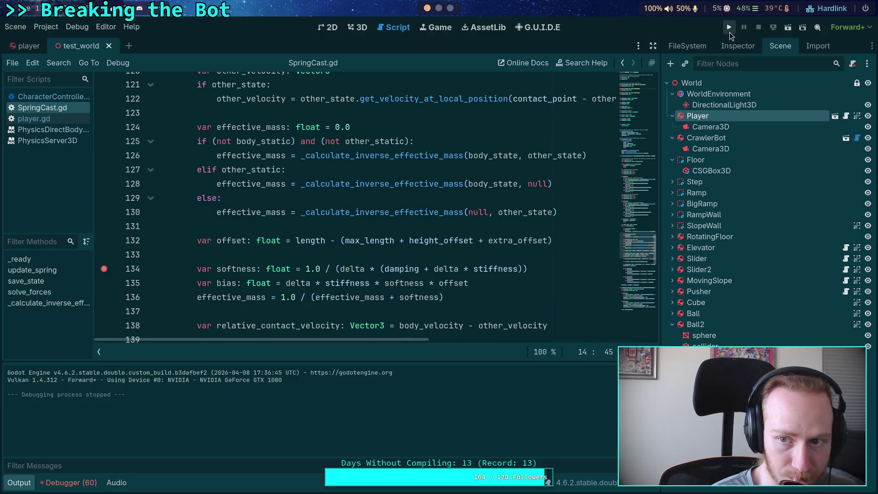
Run until the line 134 breakpoint hits, widen the script editor, and step to line 135
{"action": "left_click", "coordinate": [729, 28]}
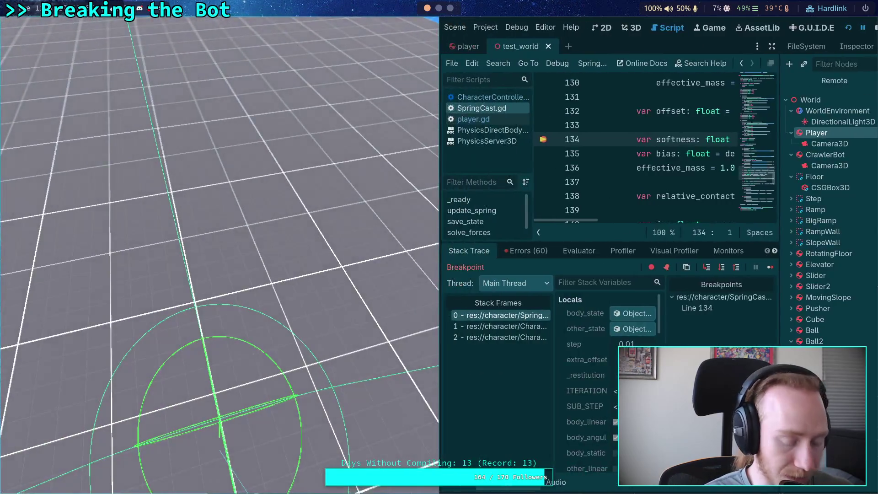
{"action": "key", "text": "super+f"}
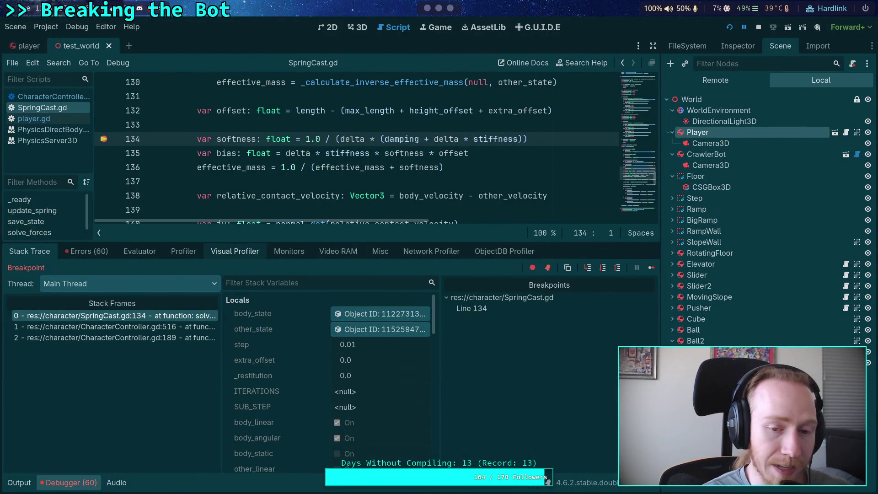
{"action": "left_click_drag", "start_coordinate": [661, 196], "coordinate": [685, 197]}
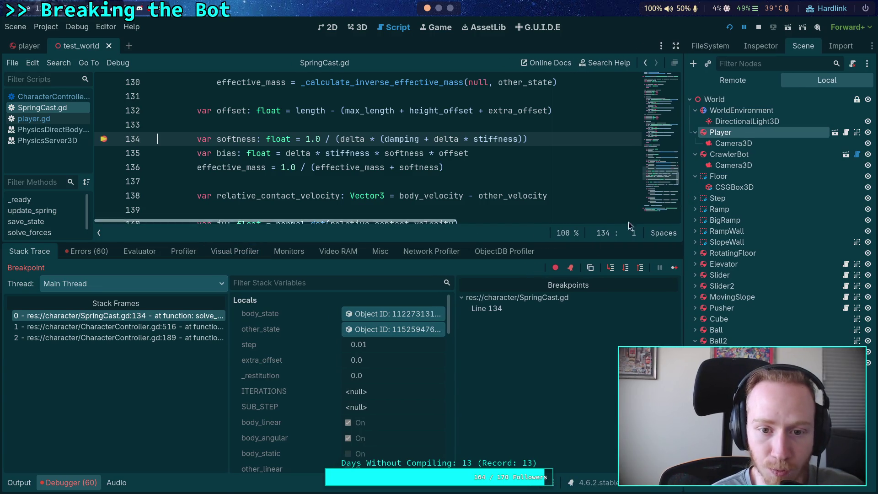
{"action": "left_click", "coordinate": [626, 268]}
{"action": "scroll", "coordinate": [361, 341], "scroll_direction": "down", "scroll_amount": 10}
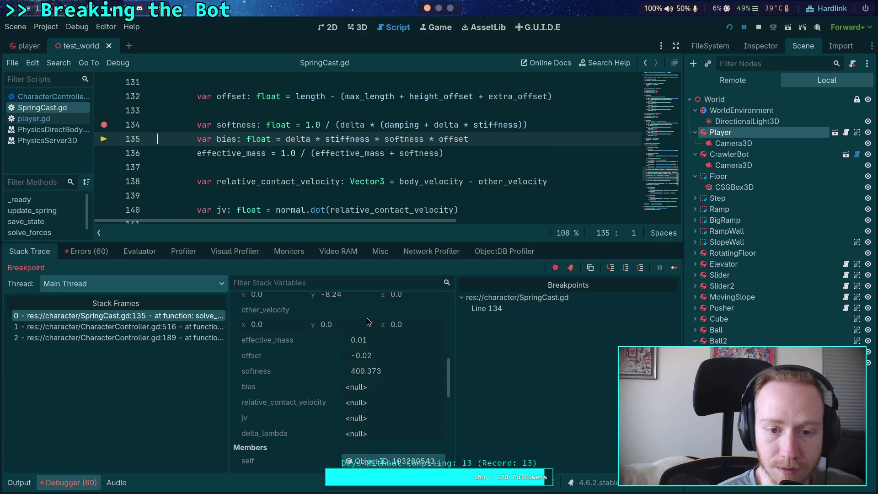
{"action": "mouse_move", "coordinate": [430, 126]}
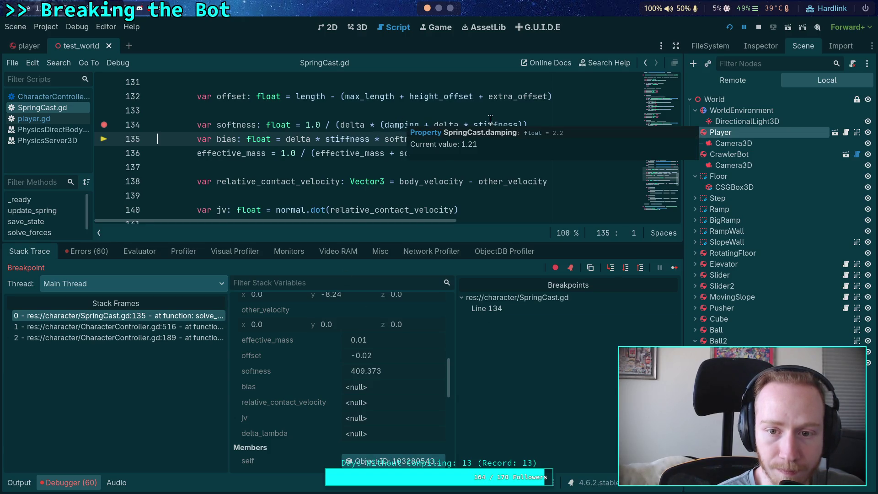
{"action": "mouse_move", "coordinate": [491, 125]}
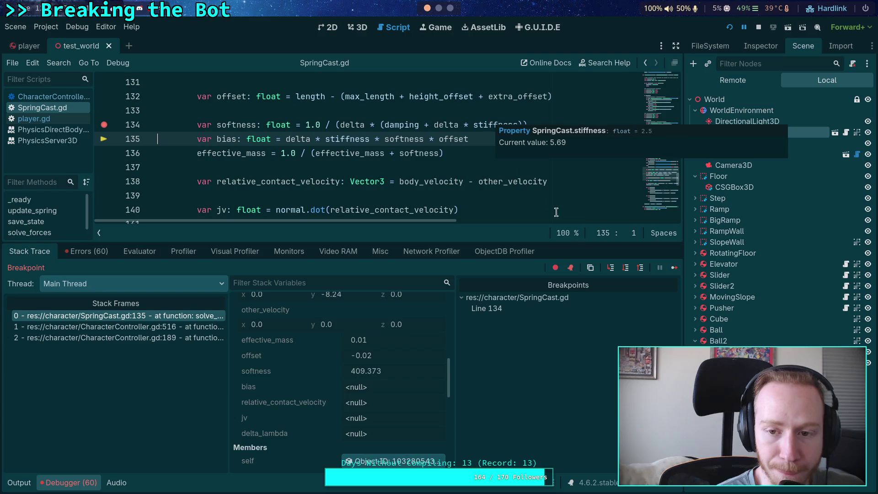
Step to line 143, reading softness 409.373, bias -0.094 and delta_lambda -0.02, then revisit line 134
{"action": "left_click", "coordinate": [626, 268]}
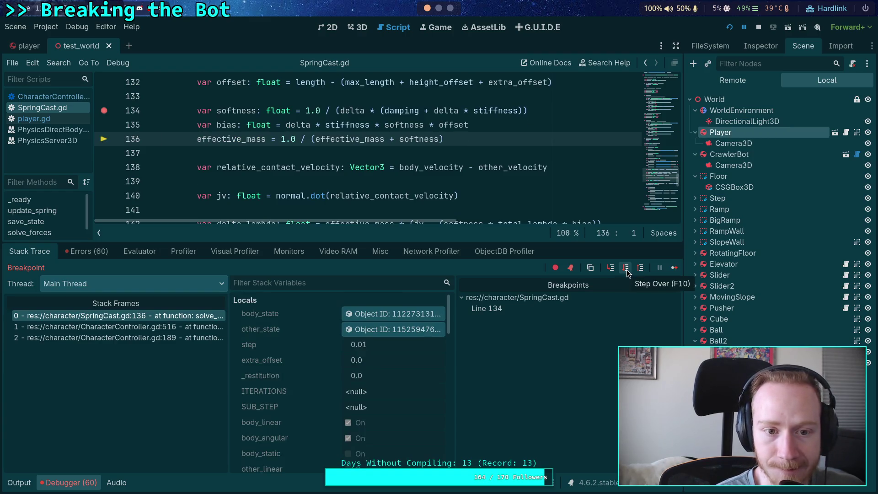
{"action": "left_click", "coordinate": [626, 270]}
{"action": "left_click", "coordinate": [626, 270]}
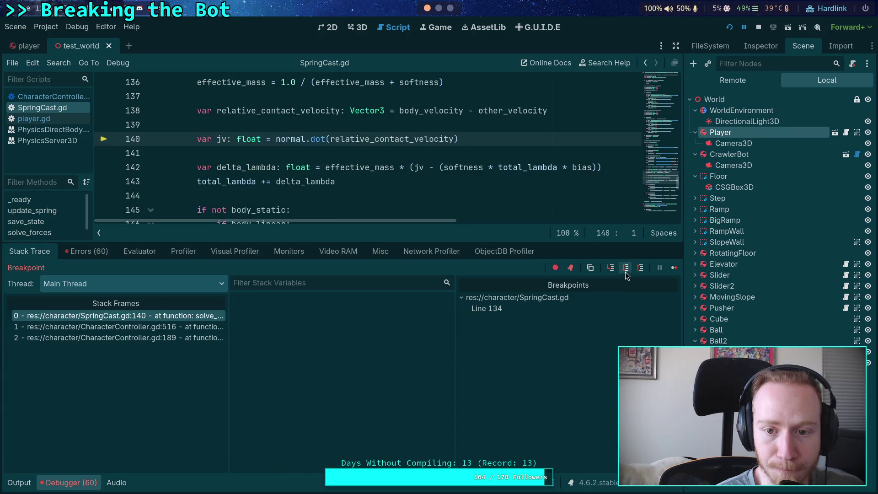
{"action": "left_click", "coordinate": [626, 268]}
{"action": "left_click", "coordinate": [626, 268]}
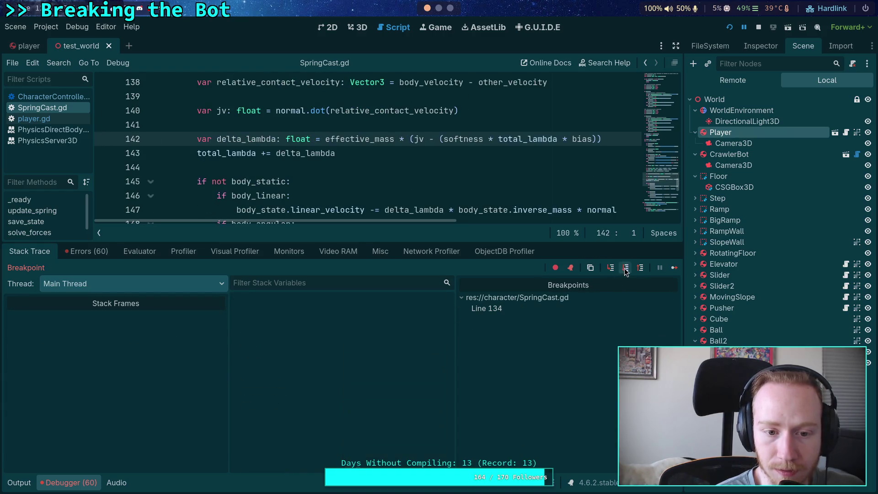
{"action": "scroll", "coordinate": [347, 392], "scroll_direction": "down", "scroll_amount": 3}
{"action": "scroll", "coordinate": [345, 389], "scroll_direction": "down", "scroll_amount": 5}
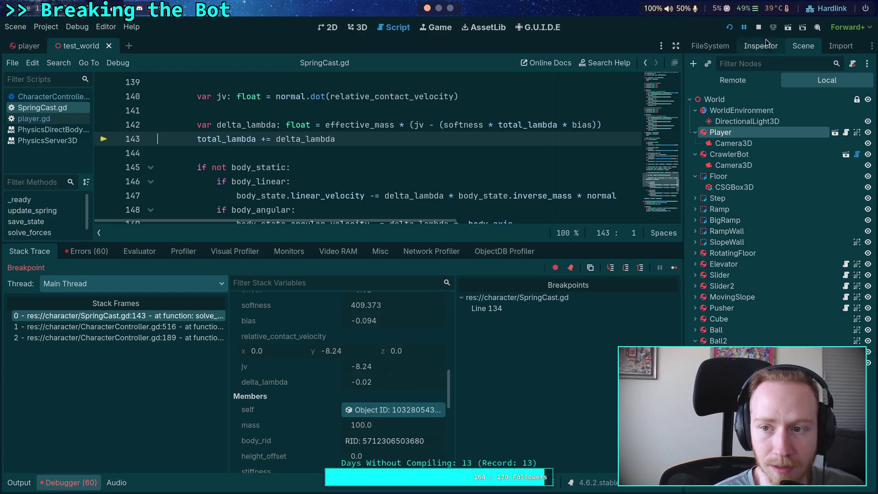
{"action": "double_click", "coordinate": [528, 311]}
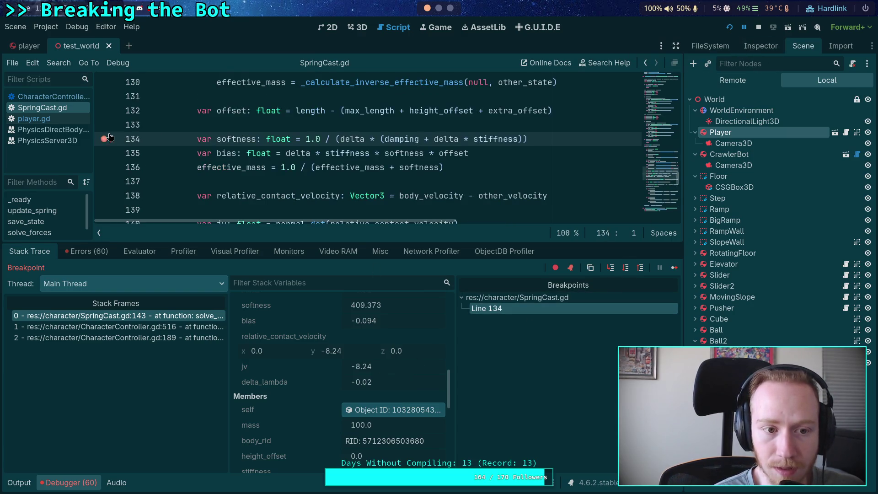
Clear the line 134 breakpoint, resume the paused game, then stop it
{"action": "left_click", "coordinate": [103, 139]}
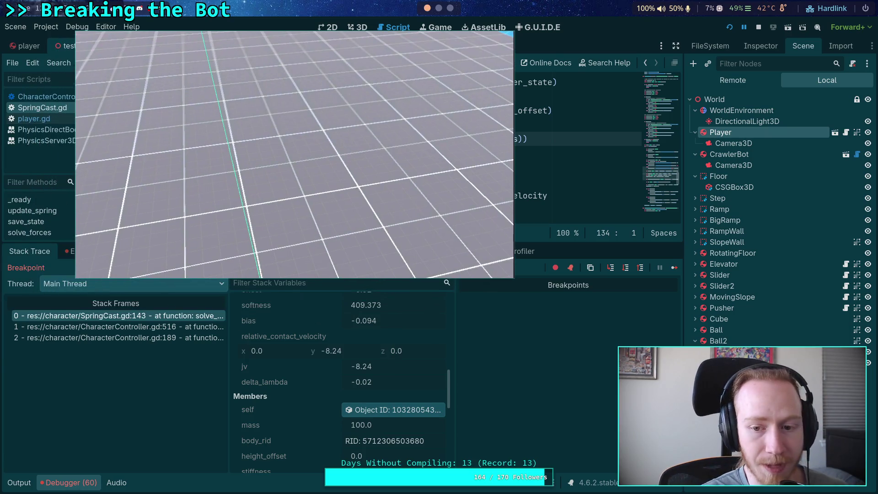
{"action": "left_click", "coordinate": [674, 267]}
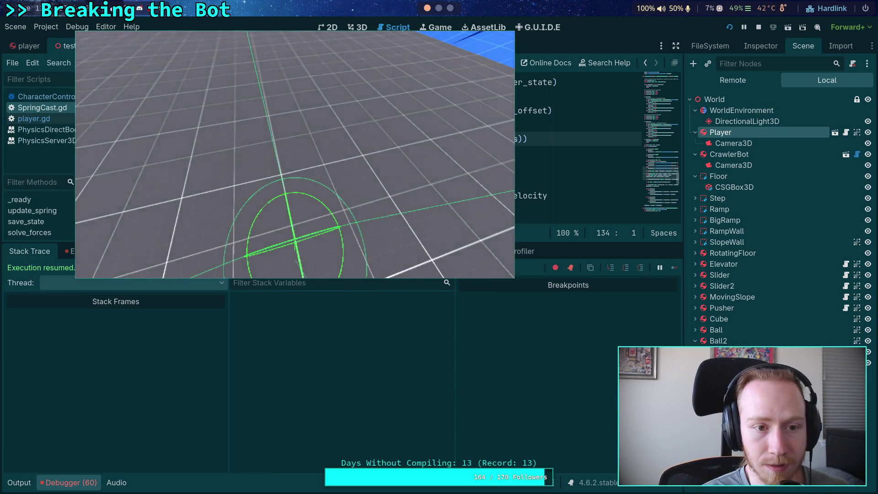
{"action": "left_click", "coordinate": [758, 28]}
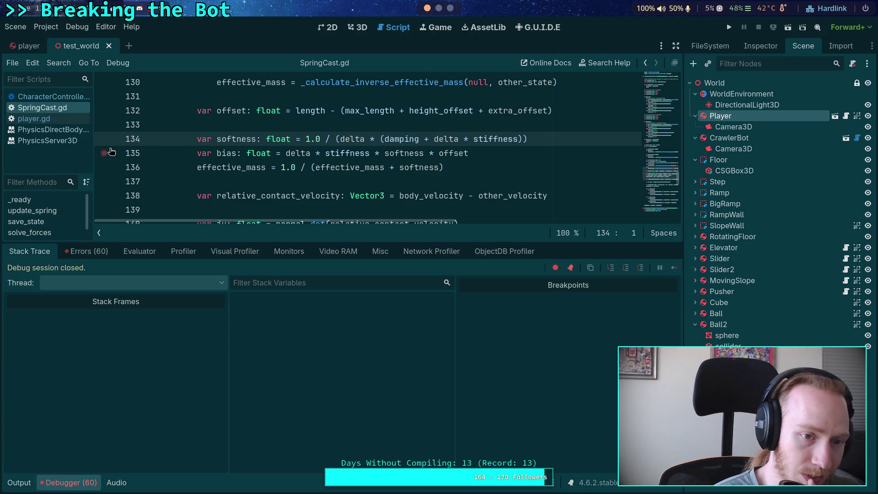
Set a breakpoint on line 143 and run the game again to hit it
{"action": "scroll", "coordinate": [293, 175], "scroll_direction": "down", "scroll_amount": 6}
{"action": "scroll", "coordinate": [264, 176], "scroll_direction": "up", "scroll_amount": 4}
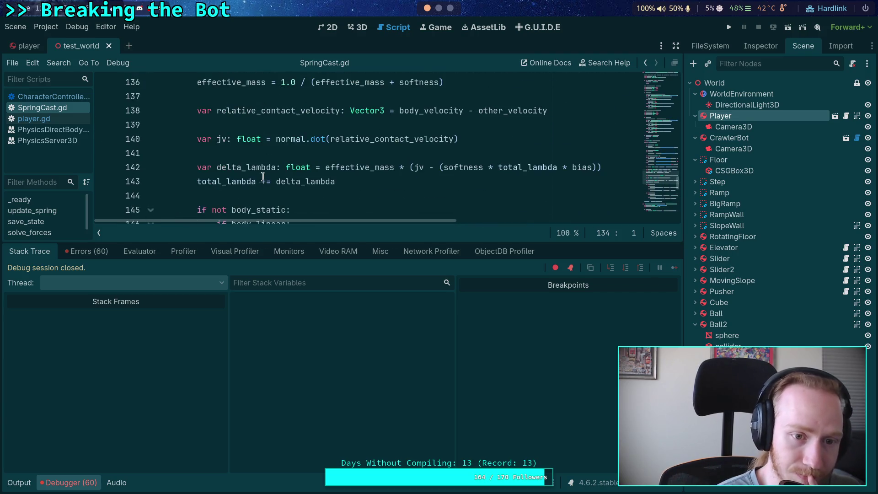
{"action": "left_click", "coordinate": [104, 182]}
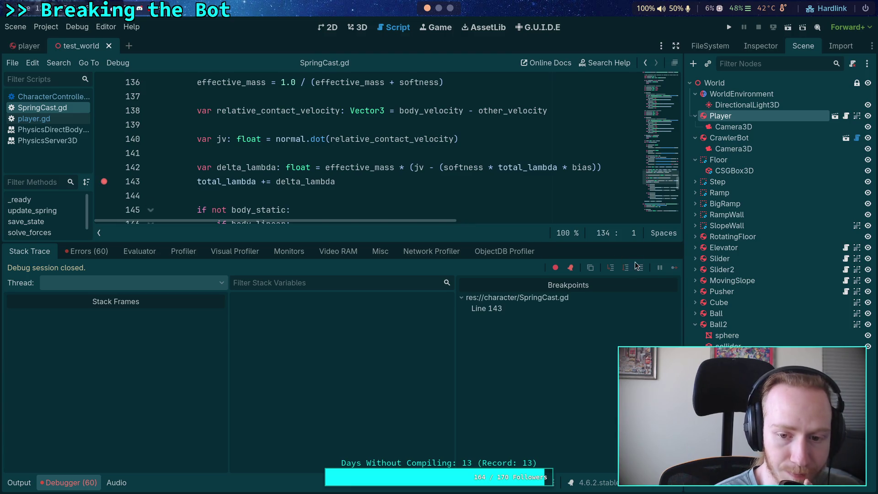
{"action": "type", "text": "delta_lambda"}
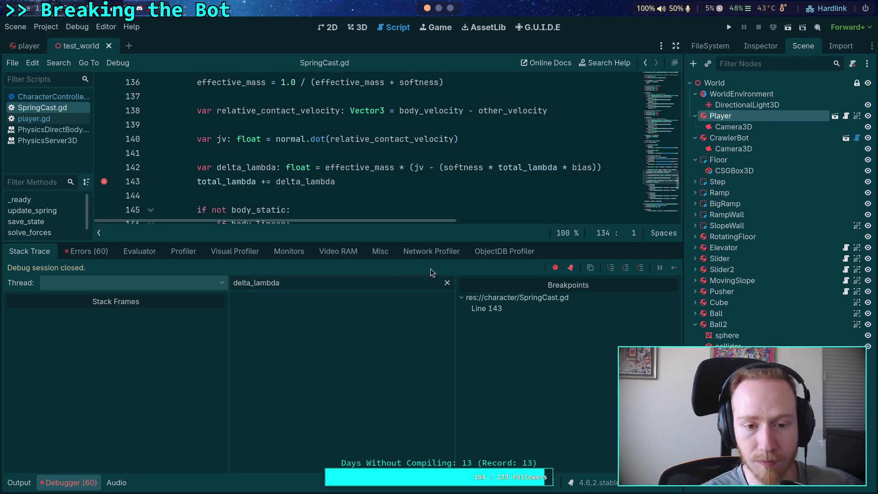
{"action": "left_click", "coordinate": [729, 27]}
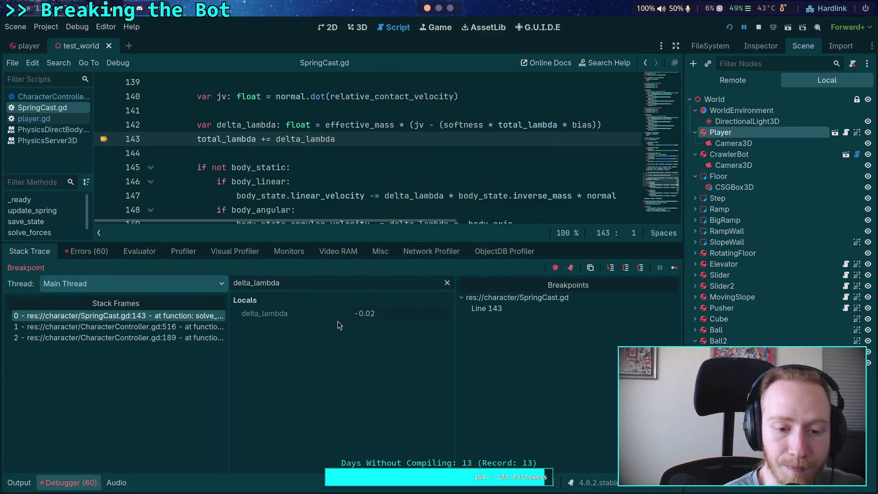
Continue past line 143 repeatedly as delta_lambda grows to -0.374, then stop the game
{"action": "left_click", "coordinate": [675, 269]}
{"action": "left_click", "coordinate": [674, 269]}
{"action": "left_click", "coordinate": [674, 269]}
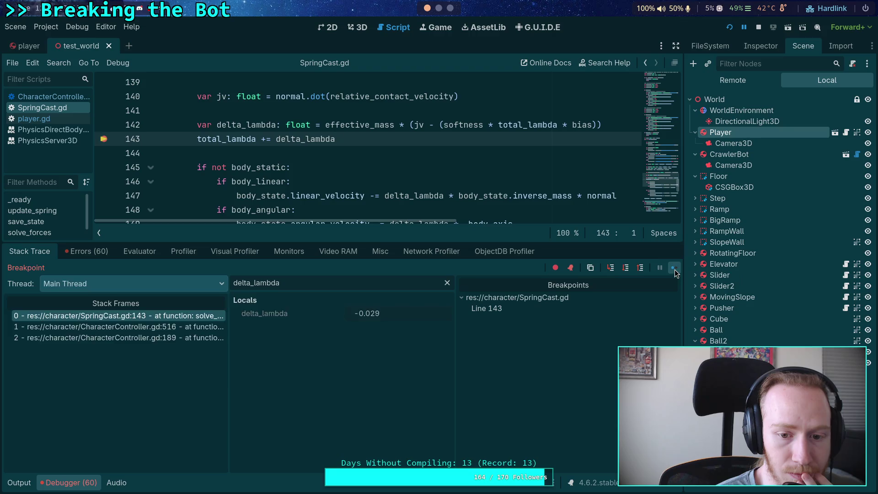
{"action": "left_click", "coordinate": [674, 269]}
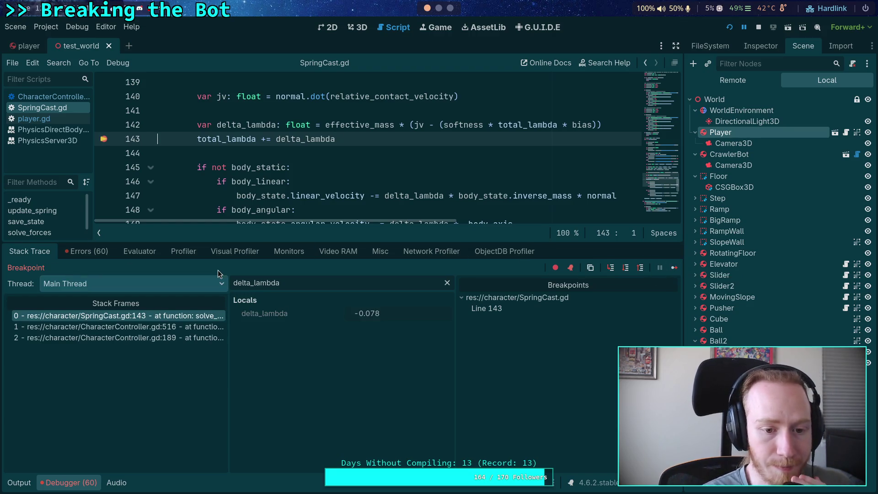
{"action": "left_click", "coordinate": [674, 269]}
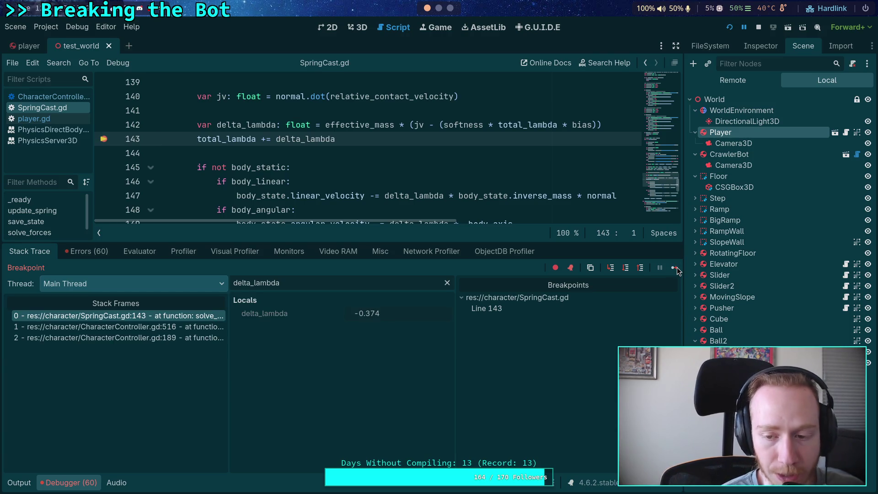
{"action": "left_click", "coordinate": [758, 27]}
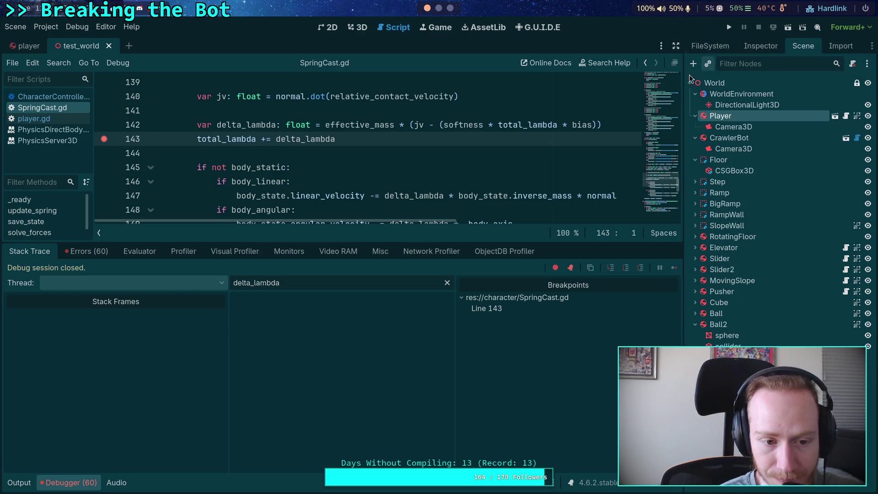
Hide the debugger and change const ITERATIONS on line 66 to 1
{"action": "left_click", "coordinate": [61, 477]}
{"action": "scroll", "coordinate": [282, 289], "scroll_direction": "up", "scroll_amount": 14}
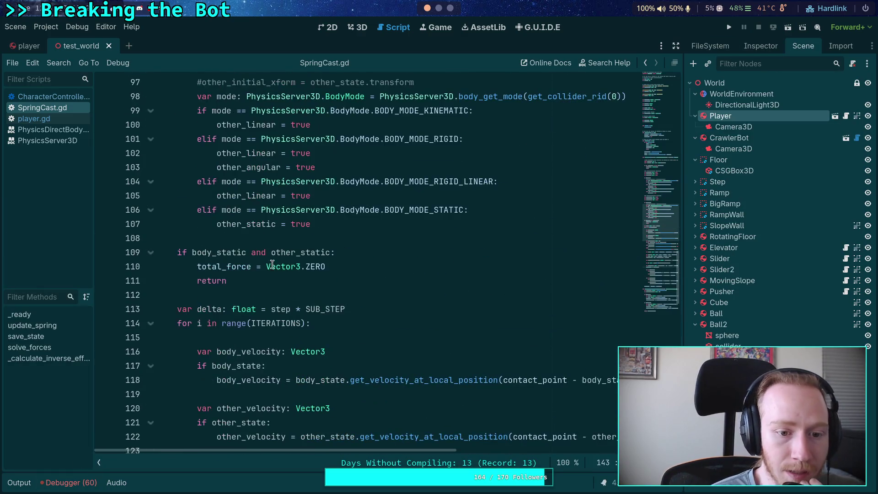
{"action": "scroll", "coordinate": [282, 289], "scroll_direction": "up", "scroll_amount": 14}
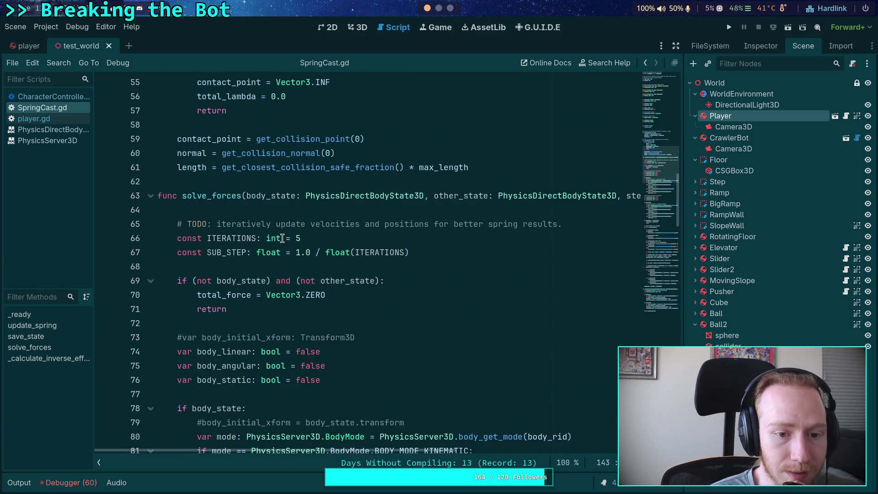
{"action": "left_click", "coordinate": [297, 238]}
{"action": "key", "text": "BackSpace"}
{"action": "type", "text": "1"}
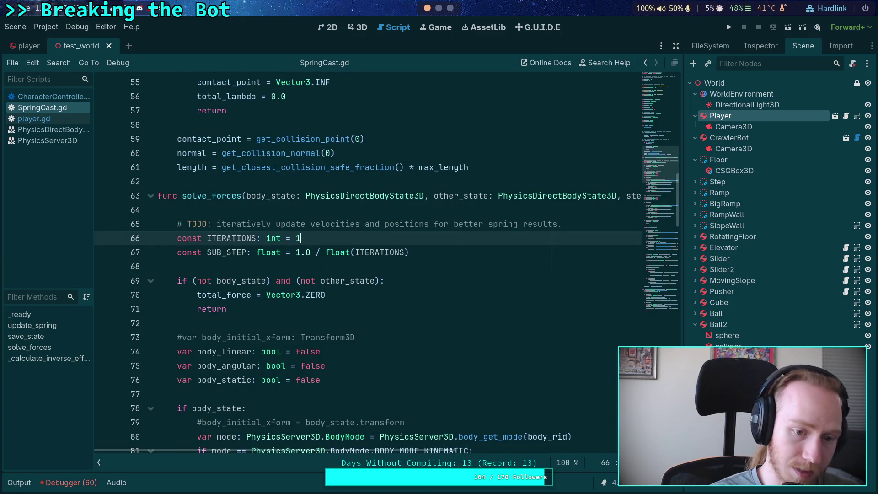
{"action": "scroll", "coordinate": [148, 336], "scroll_direction": "down", "scroll_amount": 20}
Remove the line 143 breakpoint, then run the game and close it
{"action": "left_click", "coordinate": [104, 310]}
{"action": "left_click", "coordinate": [729, 27]}
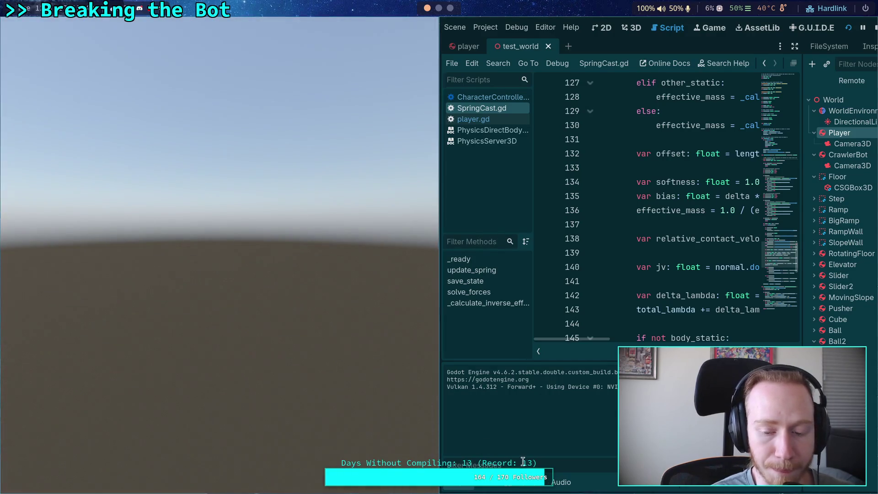
{"action": "key", "text": "Escape"}
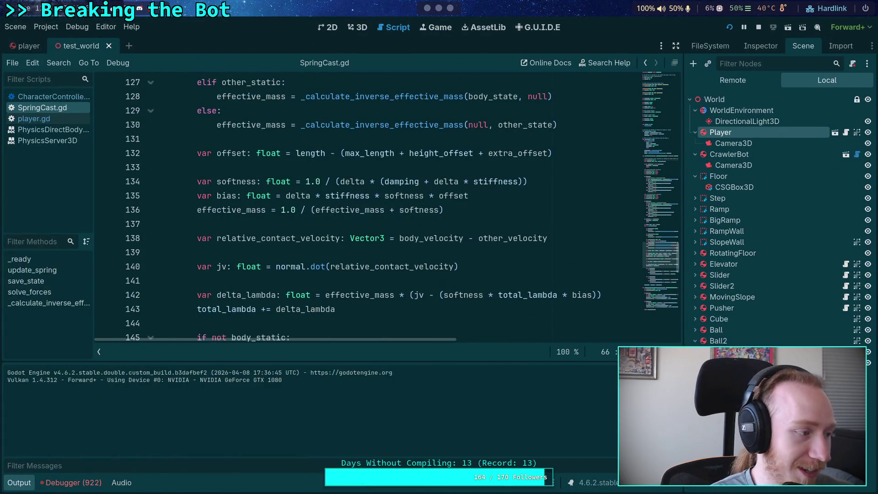
Review the Debugger's runtime errors and expand the instance_set_transform error's details
{"action": "left_click", "coordinate": [71, 483]}
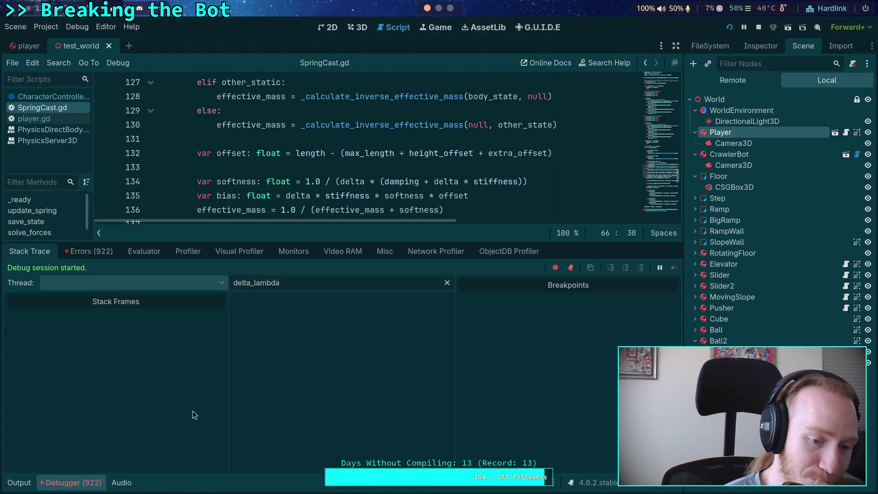
{"action": "left_click", "coordinate": [114, 251]}
{"action": "scroll", "coordinate": [183, 381], "scroll_direction": "down", "scroll_amount": 5}
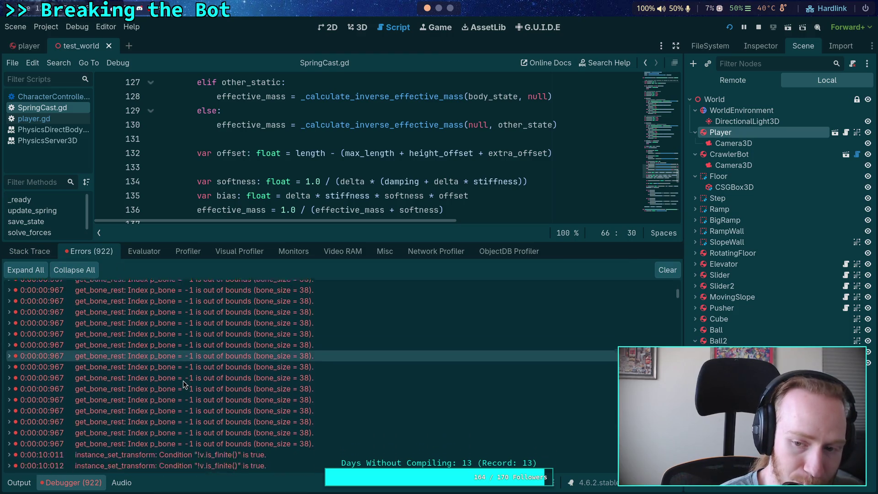
{"action": "scroll", "coordinate": [281, 382], "scroll_direction": "down", "scroll_amount": 5}
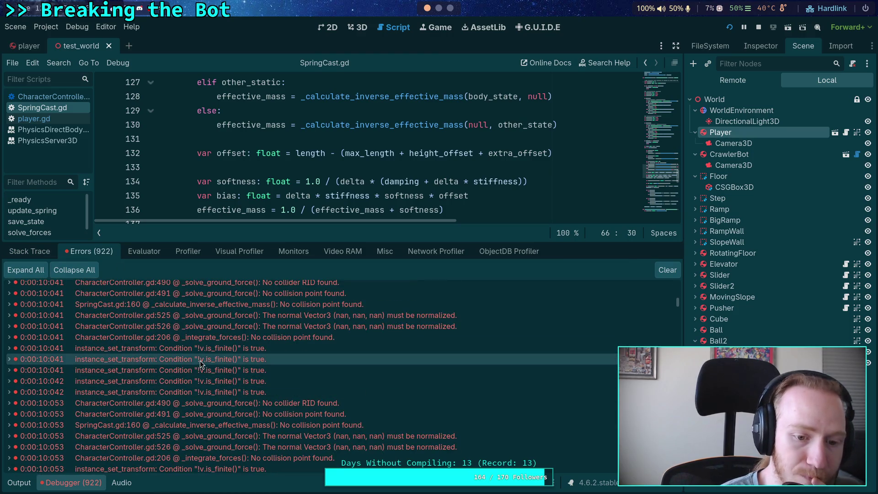
{"action": "mouse_move", "coordinate": [200, 363]}
{"action": "scroll", "coordinate": [192, 361], "scroll_direction": "up", "scroll_amount": 3}
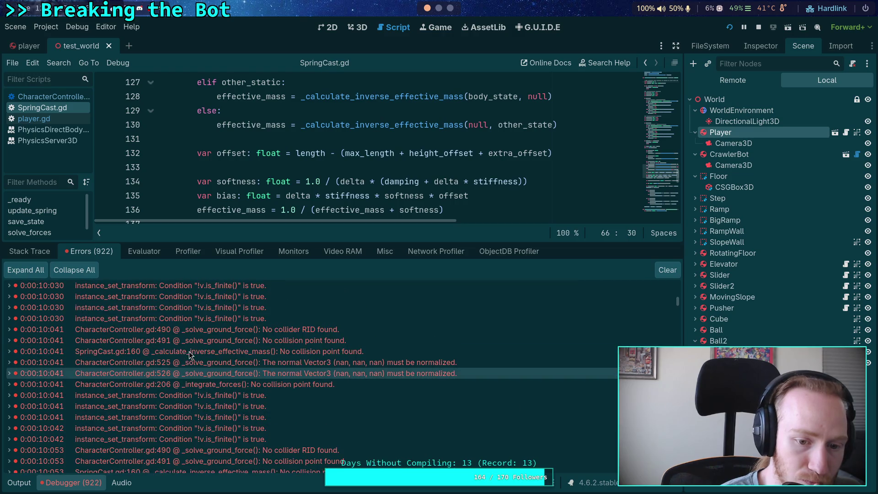
{"action": "scroll", "coordinate": [182, 361], "scroll_direction": "up", "scroll_amount": 5}
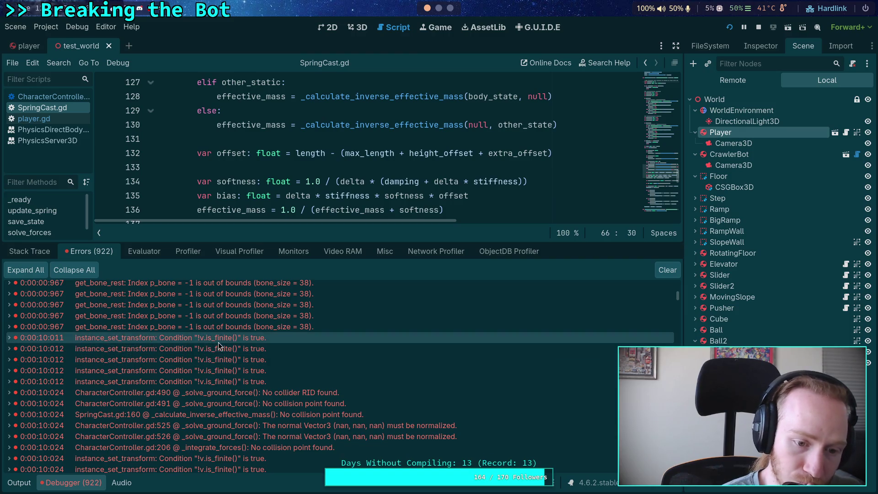
{"action": "mouse_move", "coordinate": [218, 343]}
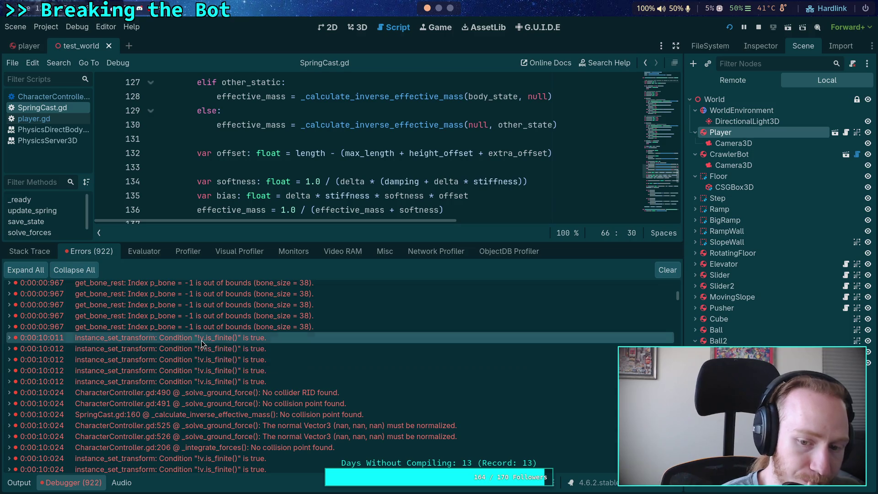
{"action": "double_click", "coordinate": [201, 340]}
Jump to the CharacterController.gd line 490 error and set a breakpoint on line 487
{"action": "double_click", "coordinate": [173, 404]}
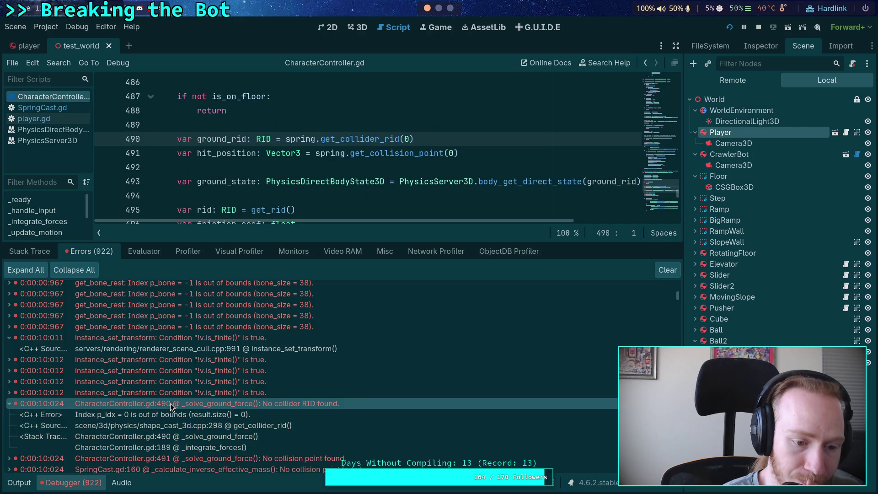
{"action": "scroll", "coordinate": [240, 174], "scroll_direction": "up", "scroll_amount": 1}
{"action": "scroll", "coordinate": [243, 176], "scroll_direction": "up", "scroll_amount": 2}
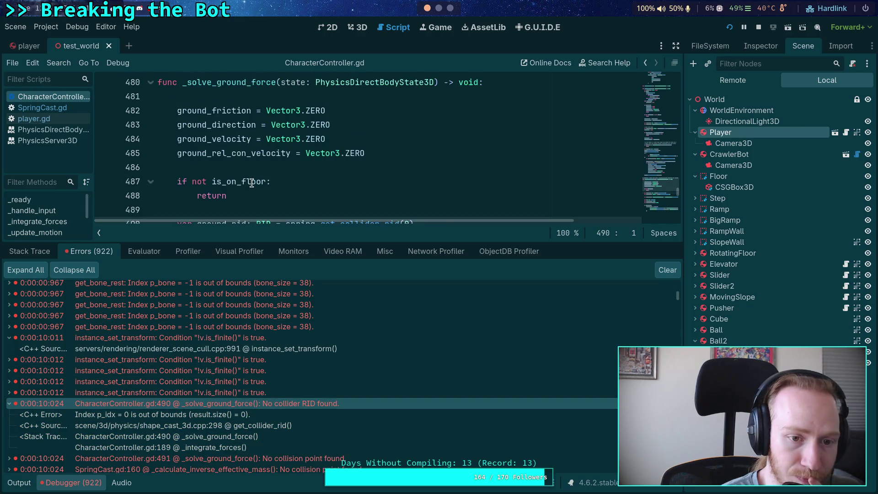
{"action": "scroll", "coordinate": [252, 183], "scroll_direction": "down", "scroll_amount": 2}
{"action": "scroll", "coordinate": [252, 182], "scroll_direction": "up", "scroll_amount": 1}
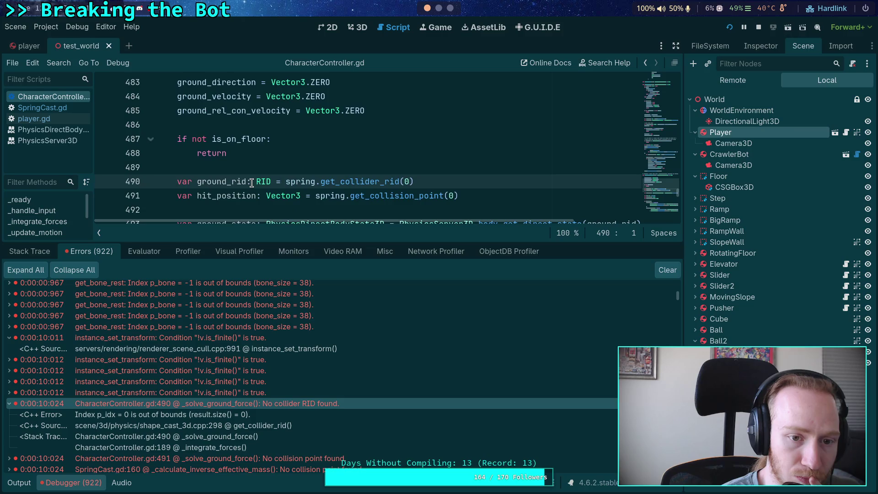
{"action": "mouse_move", "coordinate": [233, 141]}
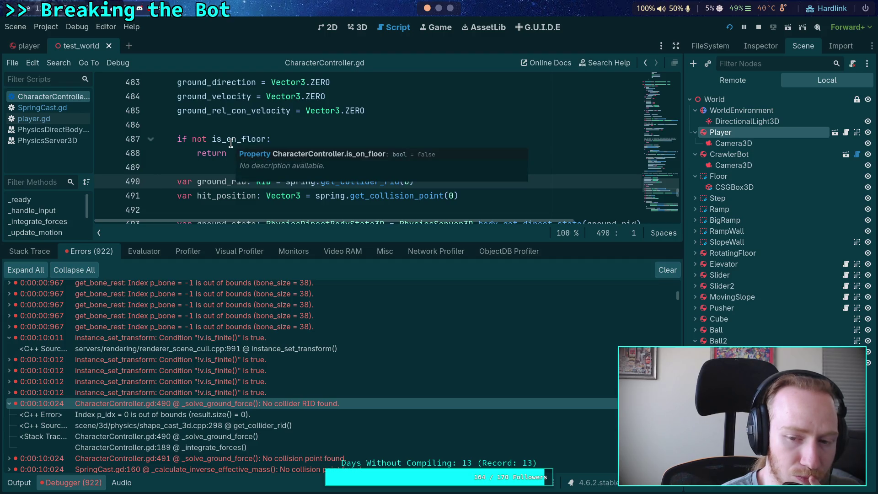
{"action": "left_click", "coordinate": [105, 138]}
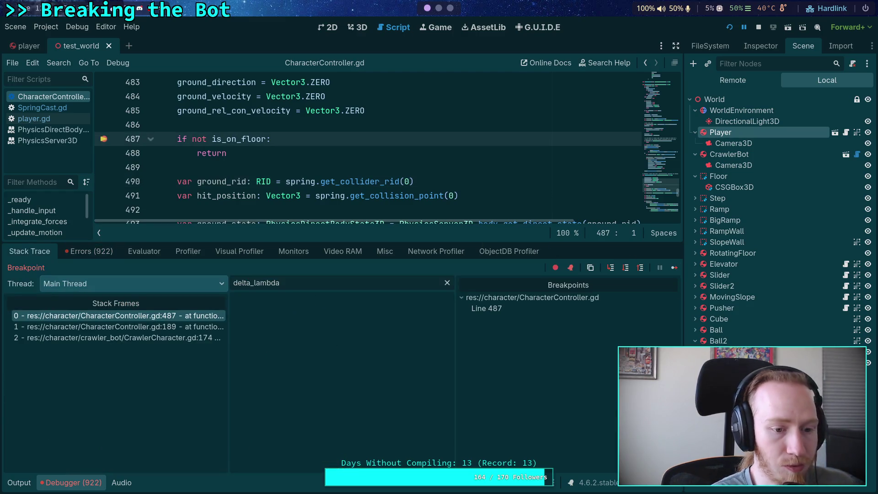
Clear the delta_lambda variable filter and continue to line 487, where is_on_floor is true
{"action": "left_click", "coordinate": [448, 283]}
{"action": "scroll", "coordinate": [318, 353], "scroll_direction": "down", "scroll_amount": 10}
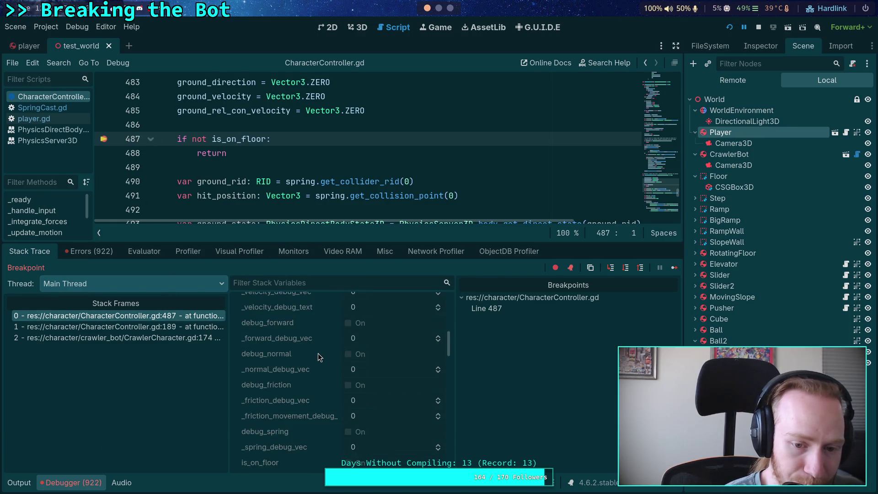
{"action": "scroll", "coordinate": [317, 353], "scroll_direction": "down", "scroll_amount": 5}
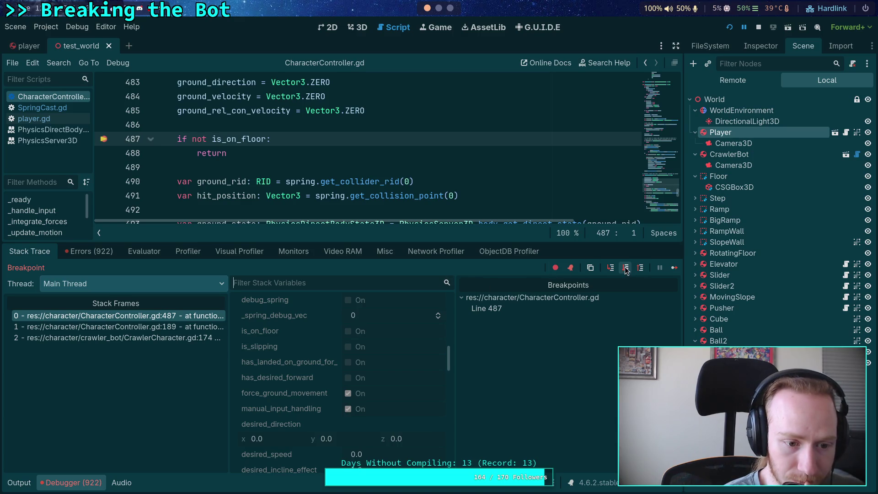
{"action": "left_click", "coordinate": [673, 271]}
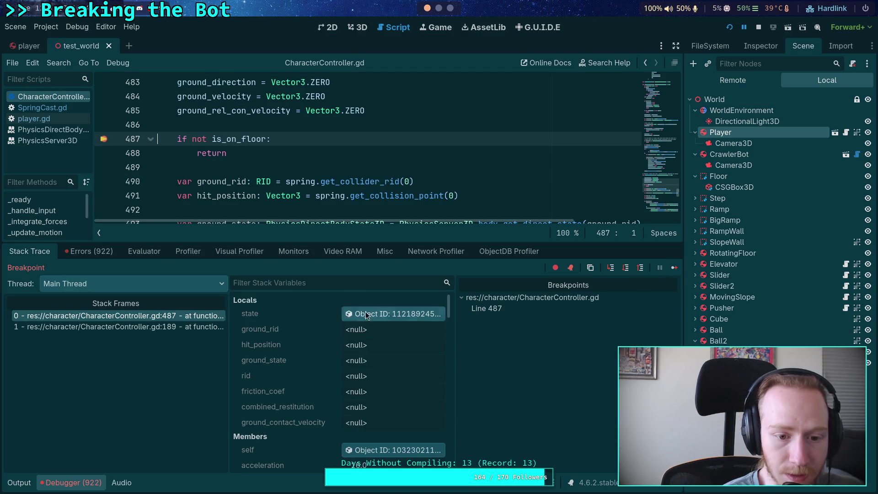
{"action": "scroll", "coordinate": [333, 328], "scroll_direction": "down", "scroll_amount": 10}
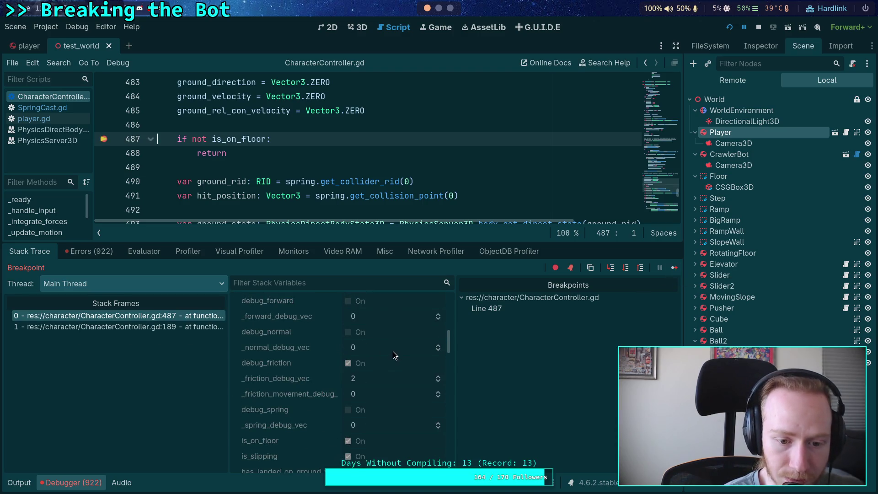
{"action": "scroll", "coordinate": [394, 351], "scroll_direction": "down", "scroll_amount": 2}
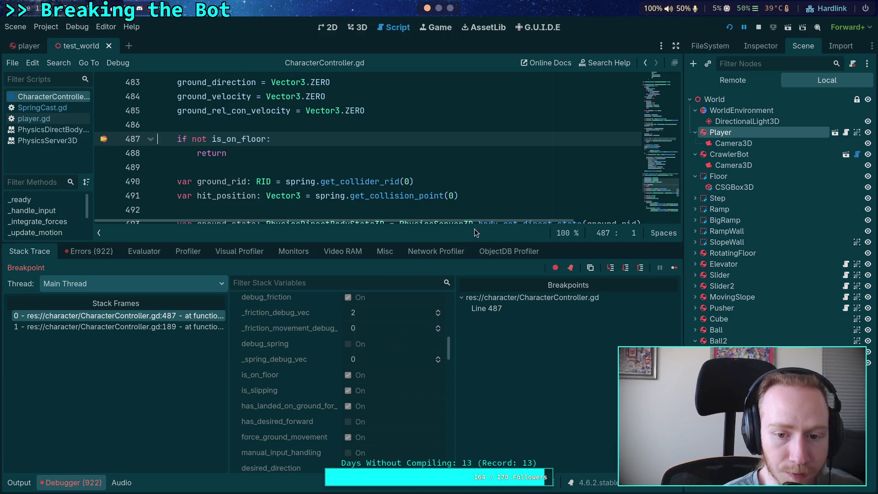
{"action": "scroll", "coordinate": [392, 170], "scroll_direction": "up", "scroll_amount": 3}
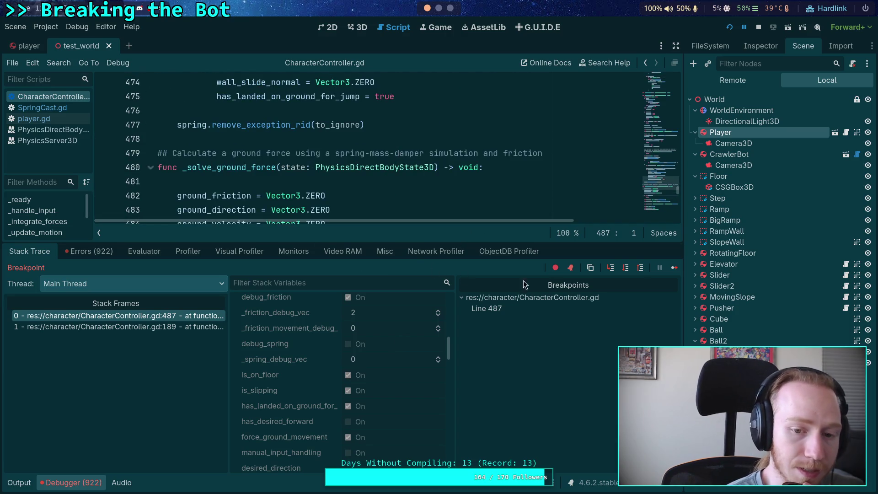
{"action": "left_click_drag", "start_coordinate": [686, 224], "coordinate": [714, 224]}
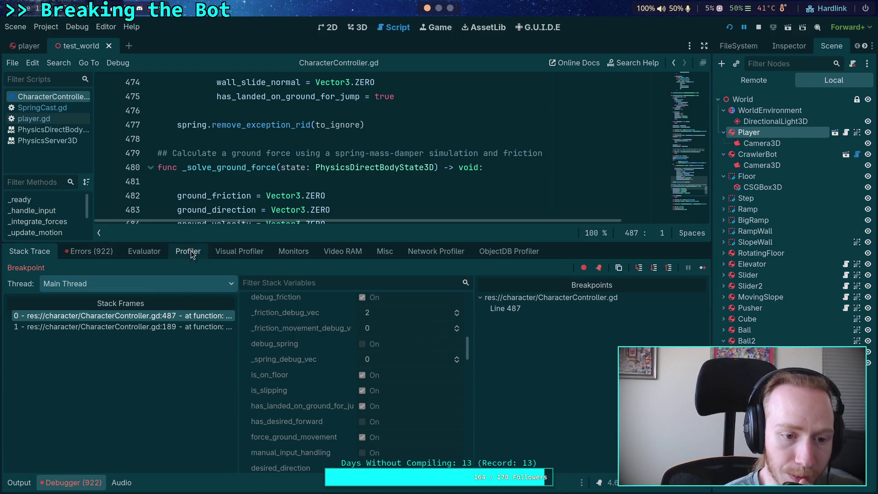
{"action": "left_click_drag", "start_coordinate": [187, 241], "coordinate": [188, 277]}
{"action": "scroll", "coordinate": [282, 195], "scroll_direction": "up", "scroll_amount": 3}
{"action": "scroll", "coordinate": [282, 195], "scroll_direction": "up", "scroll_amount": 5}
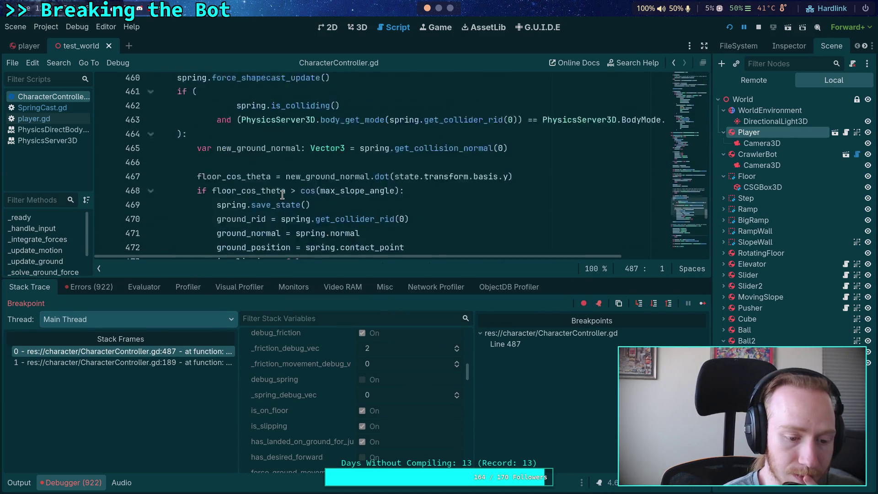
{"action": "scroll", "coordinate": [210, 200], "scroll_direction": "up", "scroll_amount": 6}
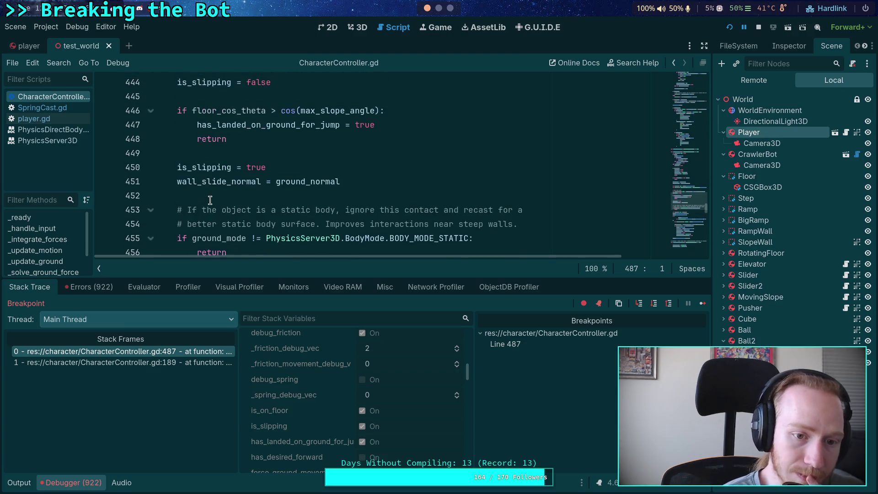
{"action": "scroll", "coordinate": [210, 200], "scroll_direction": "up", "scroll_amount": 5}
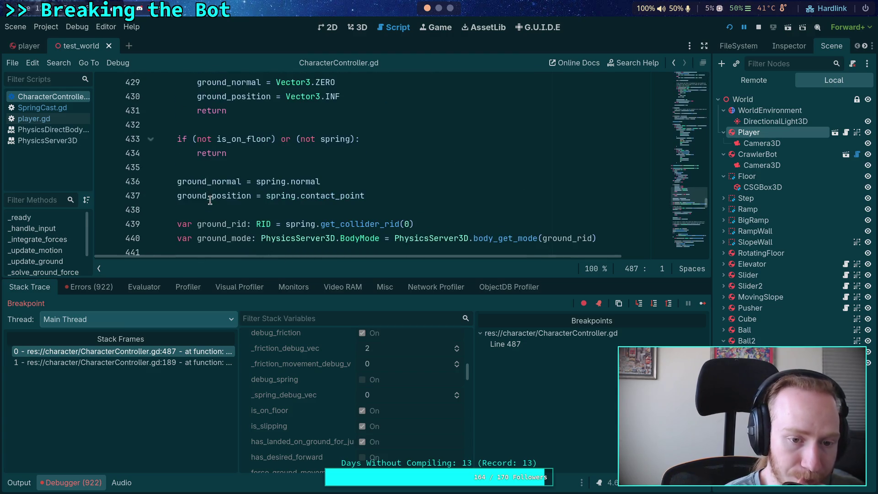
{"action": "scroll", "coordinate": [210, 199], "scroll_direction": "up", "scroll_amount": 2}
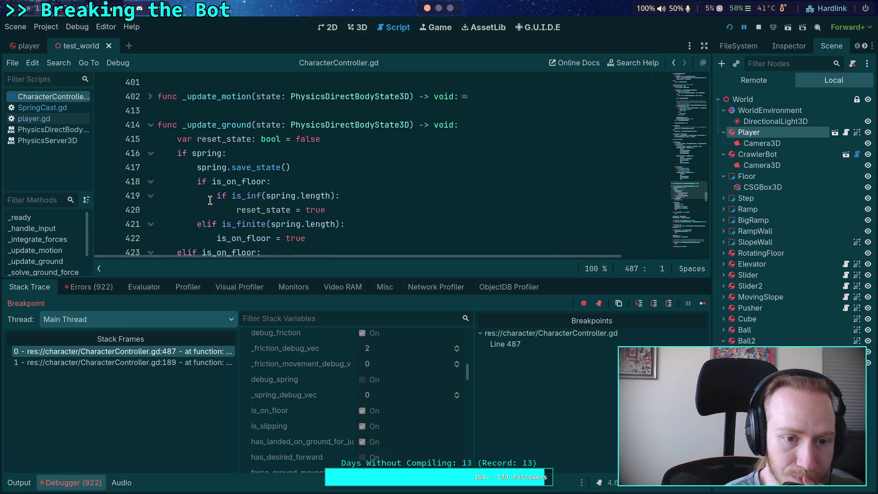
Move the breakpoint from line 487 to line 416 and continue until line 416 is hit
{"action": "left_click", "coordinate": [106, 157]}
{"action": "left_click", "coordinate": [518, 356]}
{"action": "left_click", "coordinate": [104, 167]}
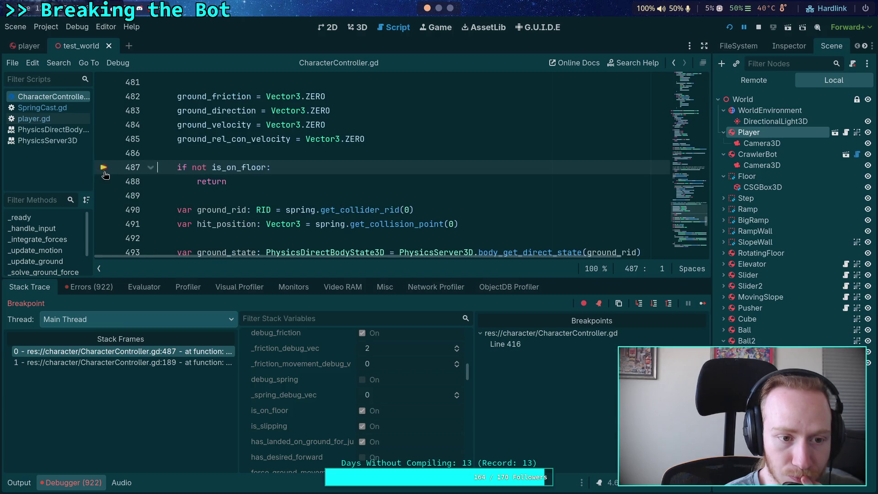
{"action": "left_click", "coordinate": [702, 302]}
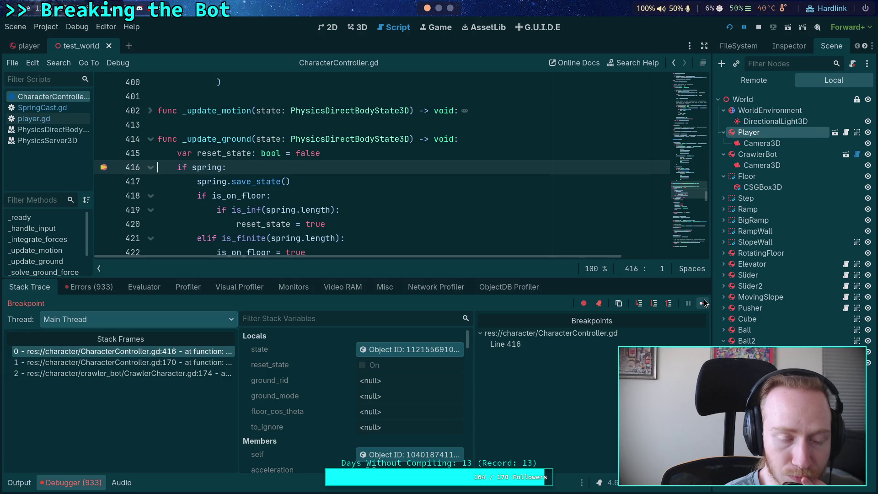
{"action": "left_click", "coordinate": [702, 303]}
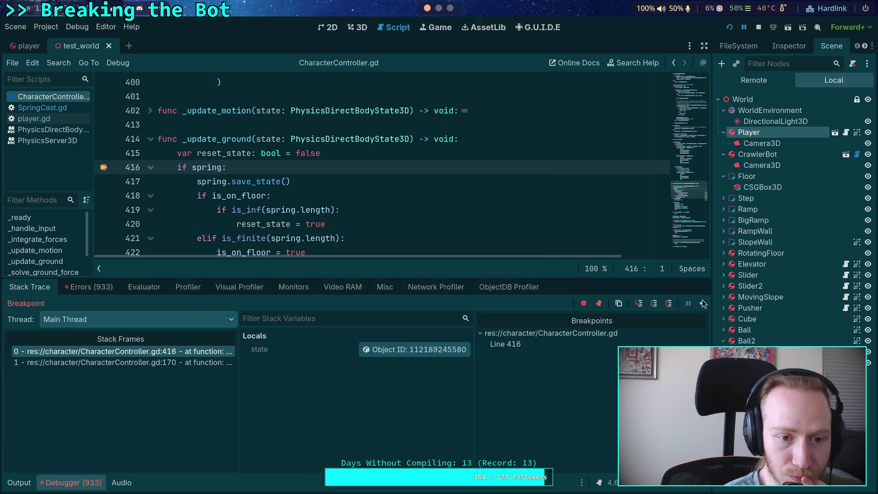
Step into SpringCast.gd's save_state and advance through lines 59 and 60 to line 61
{"action": "left_click", "coordinate": [655, 305]}
{"action": "left_click", "coordinate": [642, 306]}
{"action": "left_click", "coordinate": [649, 305]}
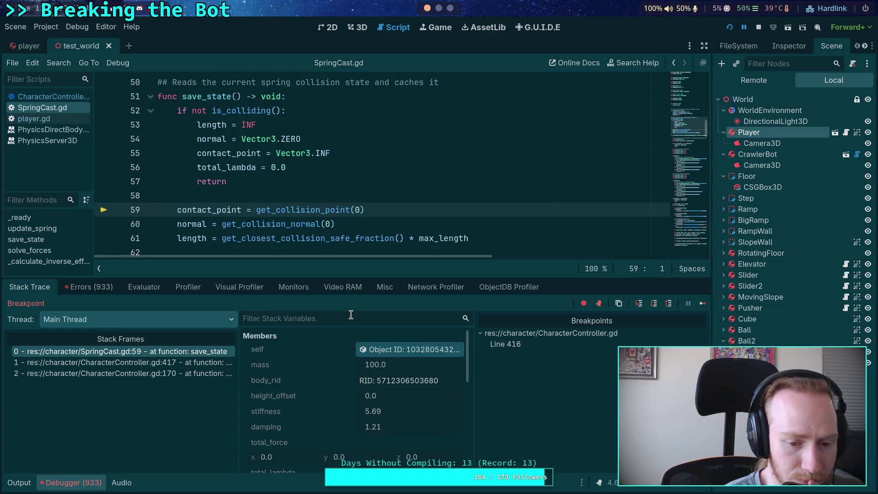
{"action": "scroll", "coordinate": [322, 373], "scroll_direction": "down", "scroll_amount": 3}
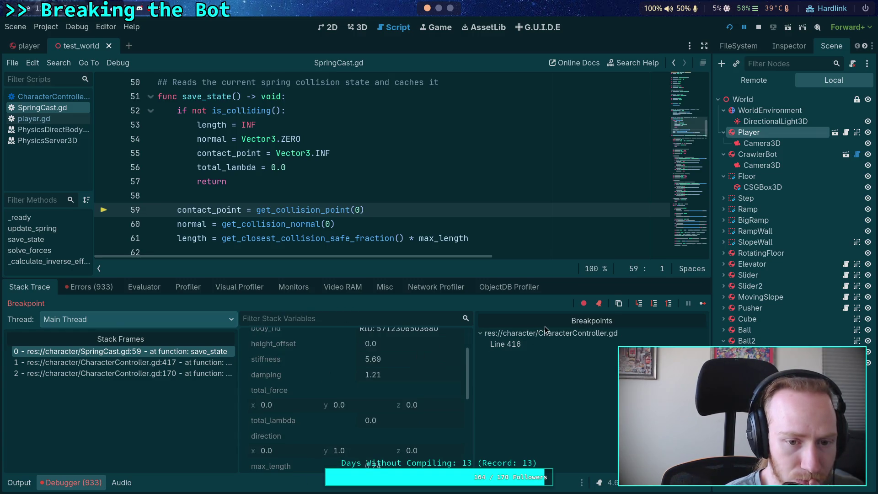
{"action": "mouse_move", "coordinate": [243, 111]}
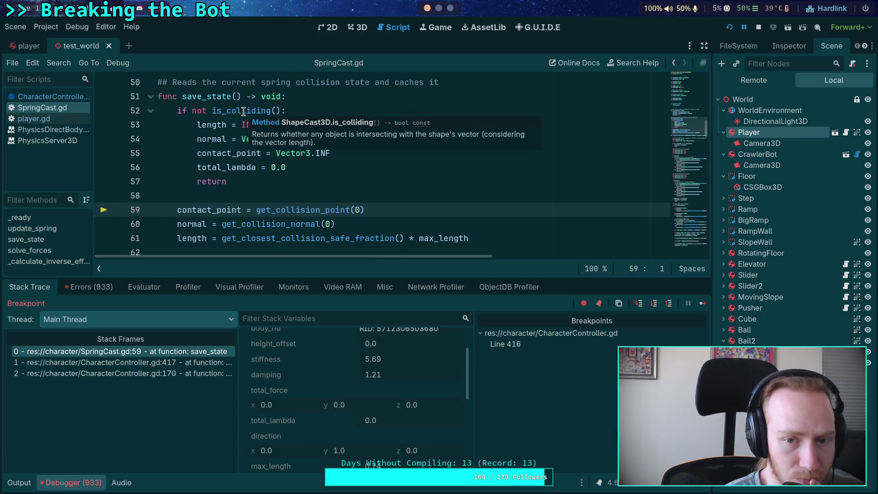
{"action": "left_click", "coordinate": [654, 303]}
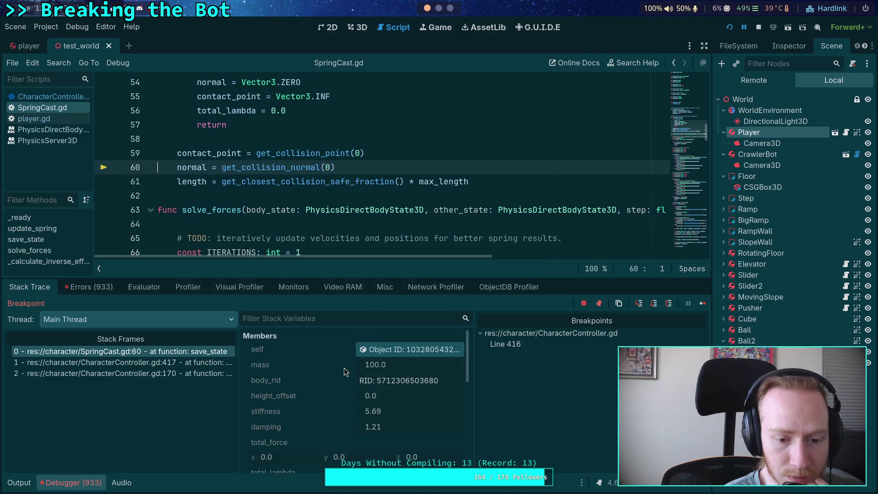
{"action": "scroll", "coordinate": [344, 367], "scroll_direction": "down", "scroll_amount": 5}
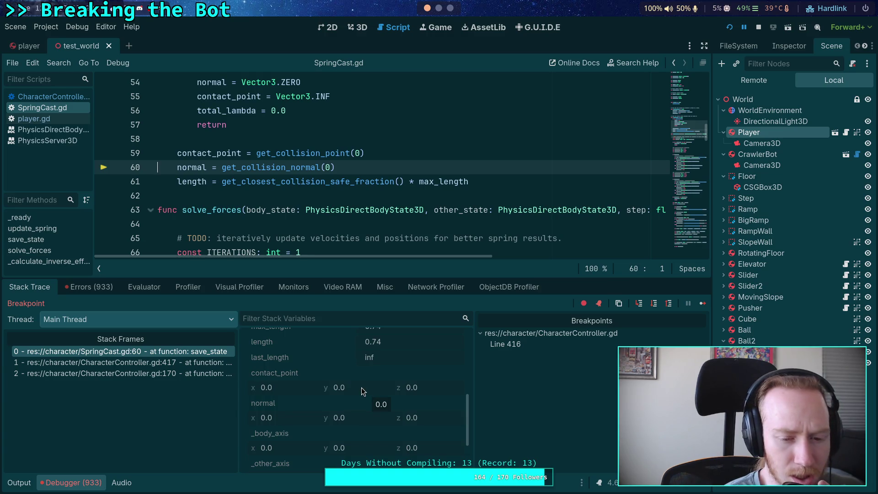
{"action": "left_click", "coordinate": [657, 305]}
{"action": "scroll", "coordinate": [356, 379], "scroll_direction": "down", "scroll_amount": 5}
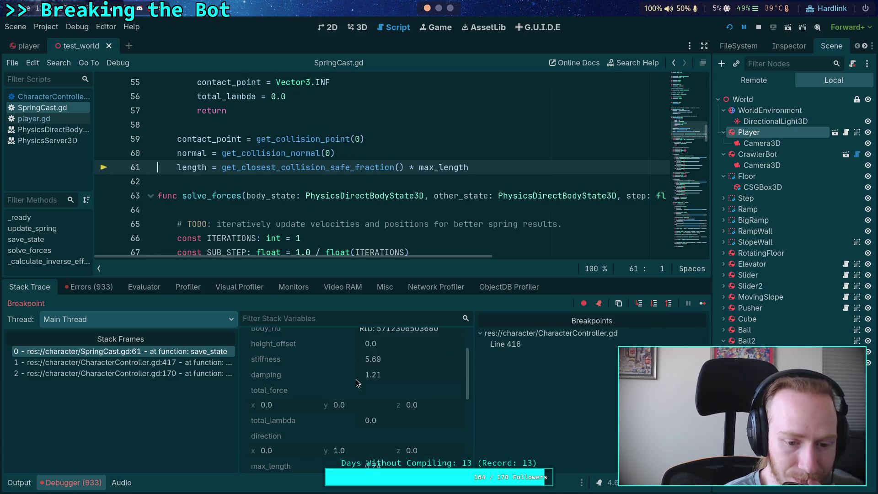
{"action": "scroll", "coordinate": [363, 396], "scroll_direction": "down", "scroll_amount": 4}
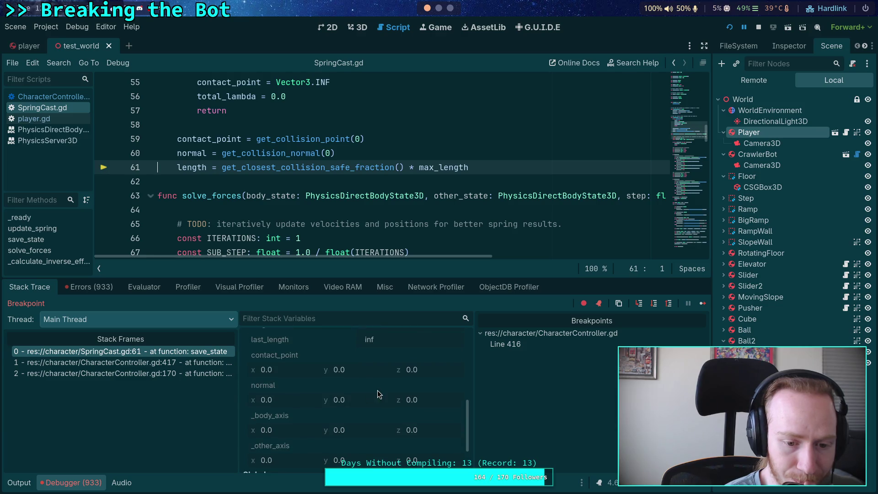
{"action": "scroll", "coordinate": [503, 183], "scroll_direction": "up", "scroll_amount": 6}
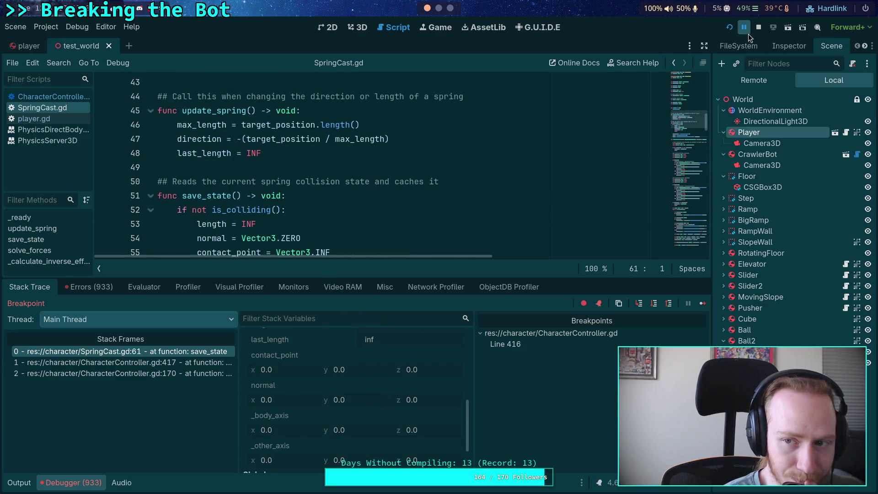
Stop the game and collapse the Debugger panel so SpringCast.gd fills the editor
{"action": "left_click", "coordinate": [758, 27]}
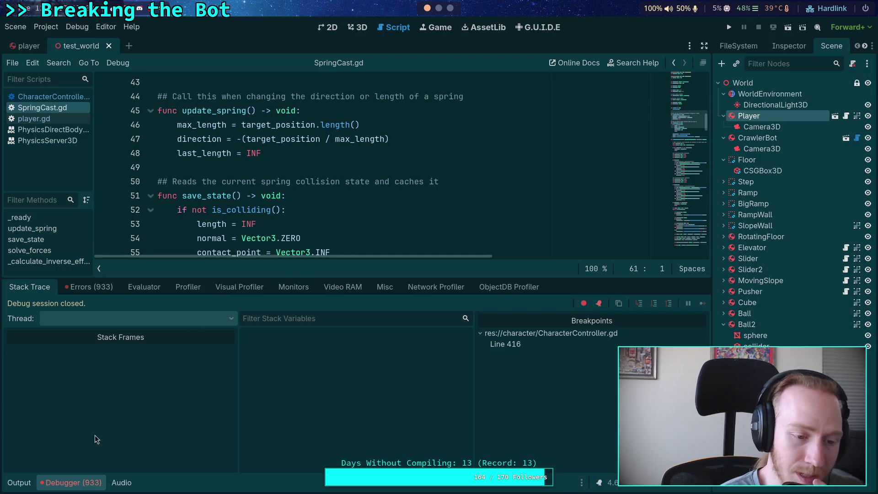
{"action": "left_click", "coordinate": [59, 481]}
{"action": "left_click", "coordinate": [280, 296]}
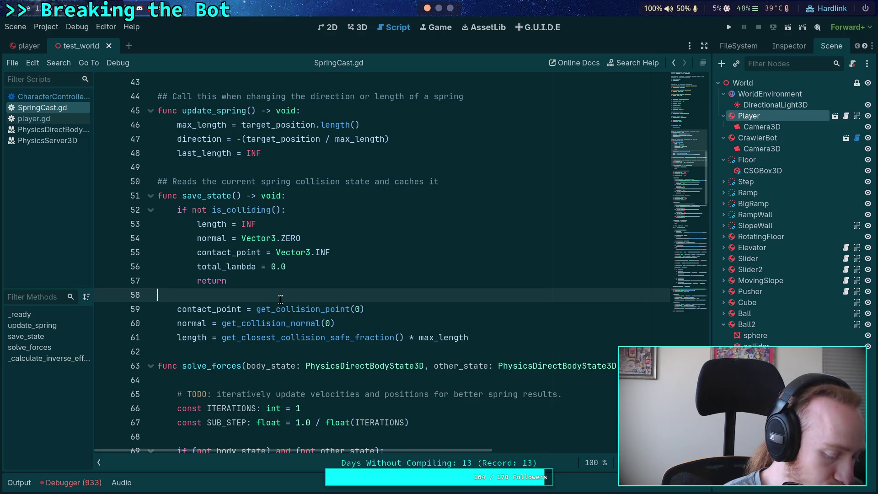
Set a breakpoint on line 143, where total_lambda accumulates
{"action": "scroll", "coordinate": [280, 299], "scroll_direction": "down", "scroll_amount": 15}
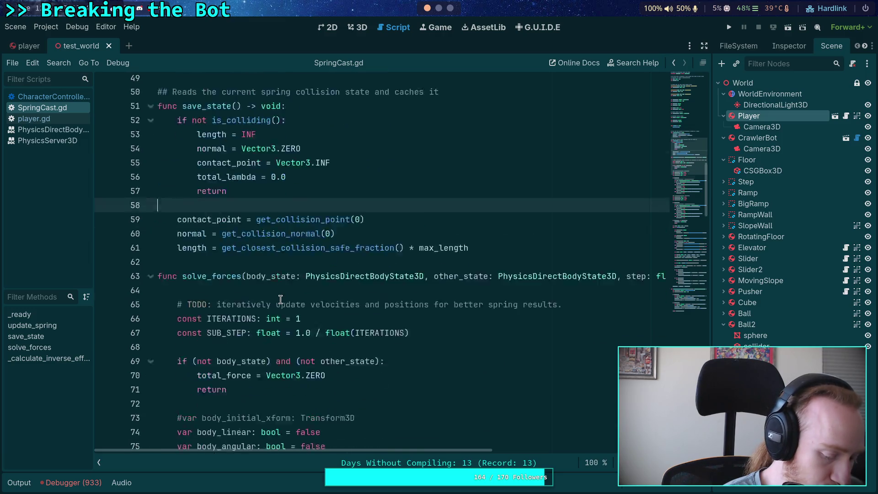
{"action": "scroll", "coordinate": [280, 299], "scroll_direction": "down", "scroll_amount": 17}
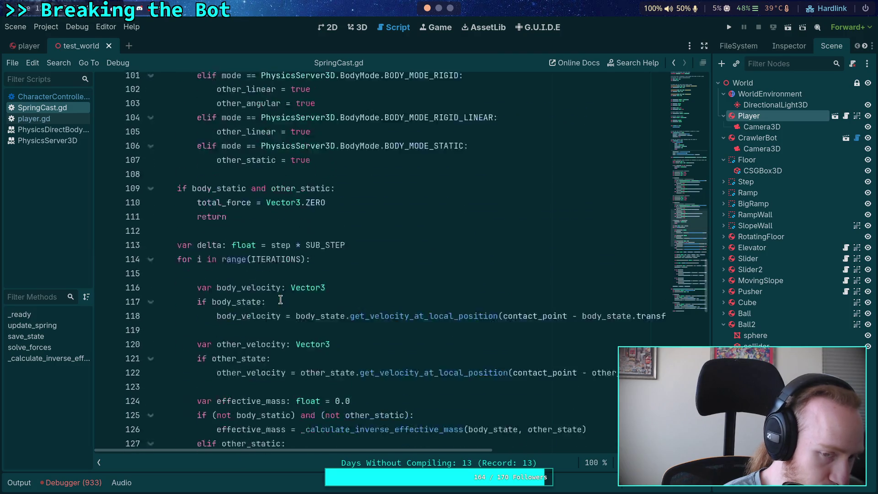
{"action": "scroll", "coordinate": [281, 299], "scroll_direction": "down", "scroll_amount": 4}
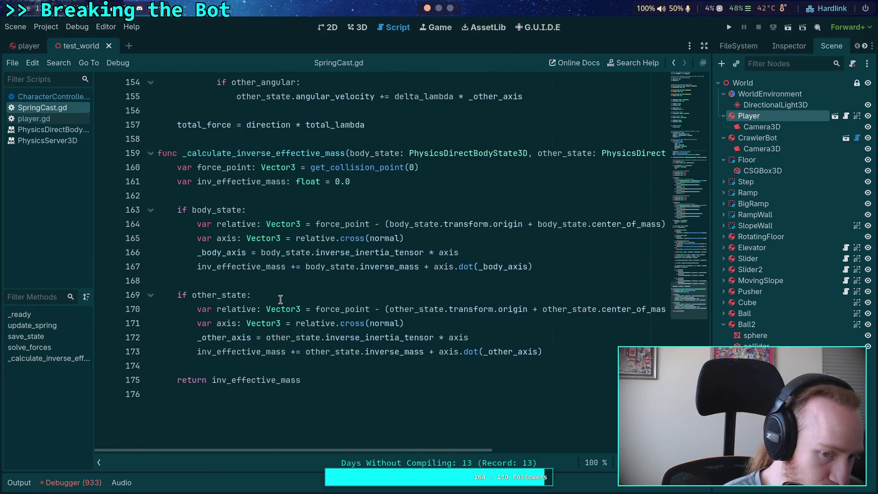
{"action": "scroll", "coordinate": [281, 299], "scroll_direction": "up", "scroll_amount": 6}
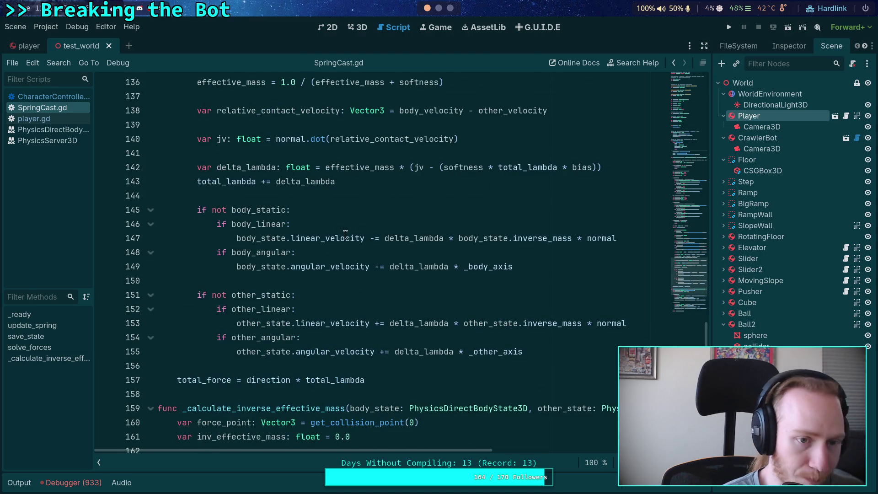
{"action": "scroll", "coordinate": [228, 307], "scroll_direction": "up", "scroll_amount": 4}
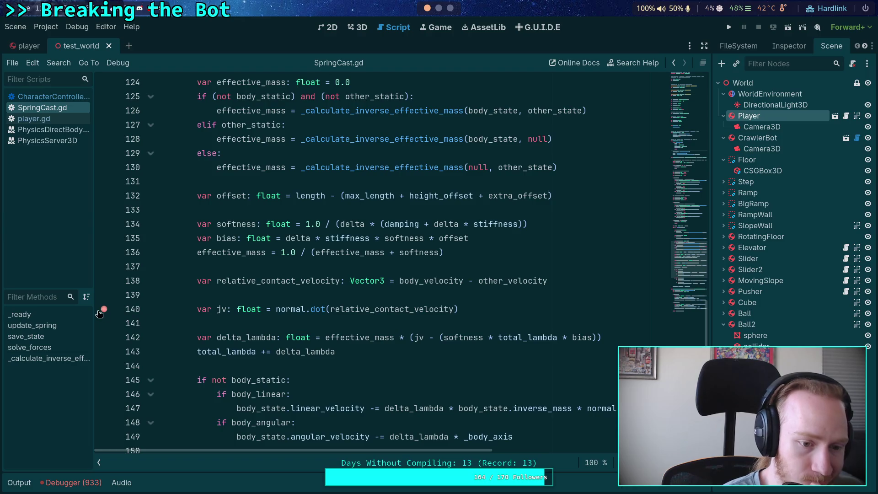
{"action": "left_click", "coordinate": [104, 351]}
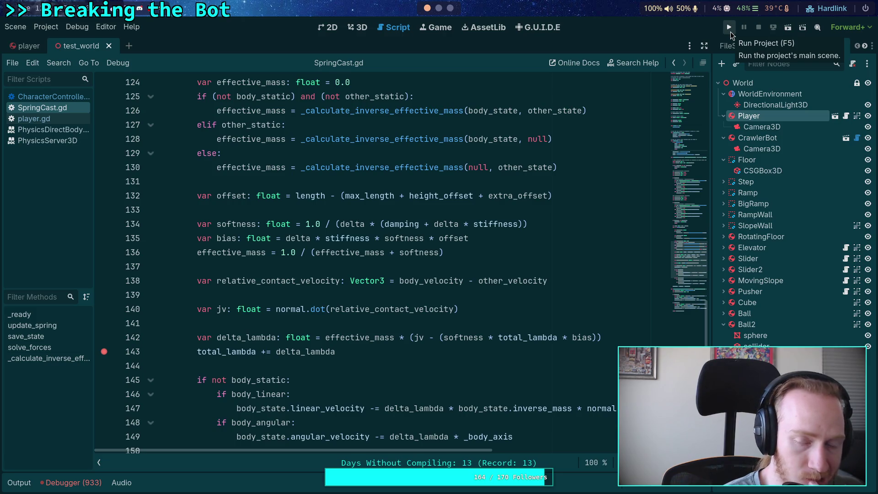
{"action": "key", "text": "alt+Tab"}
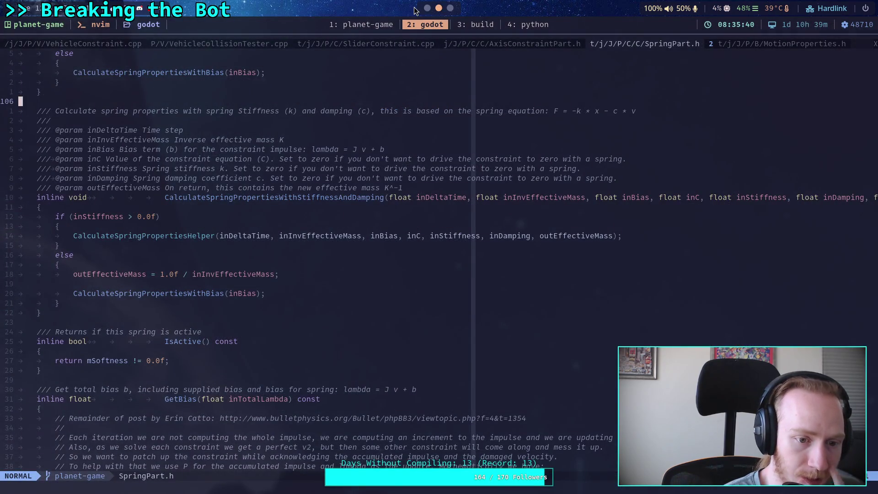
{"action": "key", "text": "alt+Tab"}
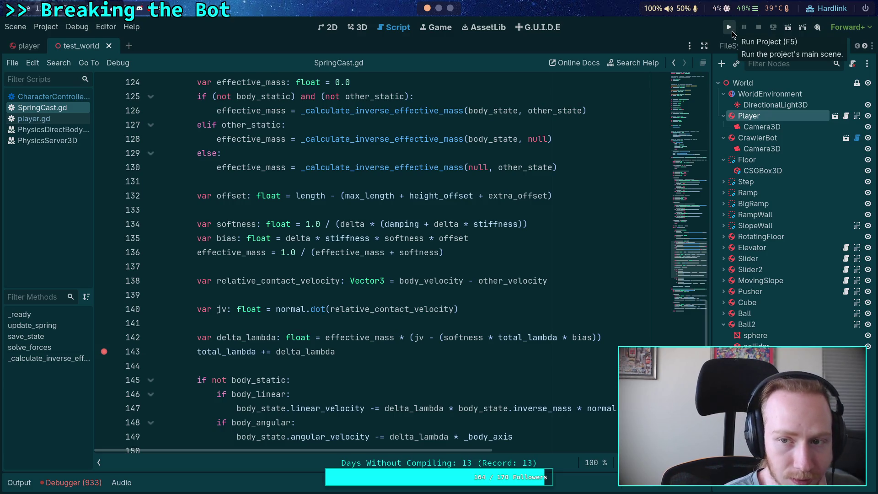
Run the project with a floating game window, delete the line 416 breakpoint, and continue to line 143
{"action": "left_click", "coordinate": [731, 29]}
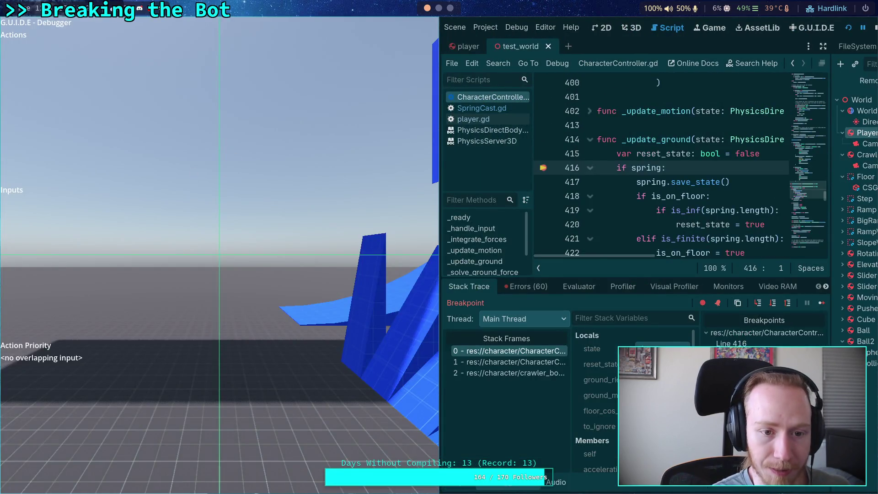
{"action": "mouse_move", "coordinate": [221, 144]}
{"action": "left_mouse_down"}
{"action": "mouse_move", "coordinate": [192, 176]}
{"action": "mouse_move", "coordinate": [210, 222]}
{"action": "mouse_move", "coordinate": [331, 134]}
{"action": "mouse_move", "coordinate": [320, 127]}
{"action": "mouse_move", "coordinate": [419, 133]}
{"action": "left_mouse_up"}
{"action": "mouse_move", "coordinate": [399, 172]}
{"action": "left_mouse_down"}
{"action": "mouse_move", "coordinate": [429, 167]}
{"action": "mouse_move", "coordinate": [387, 163]}
{"action": "left_mouse_up"}
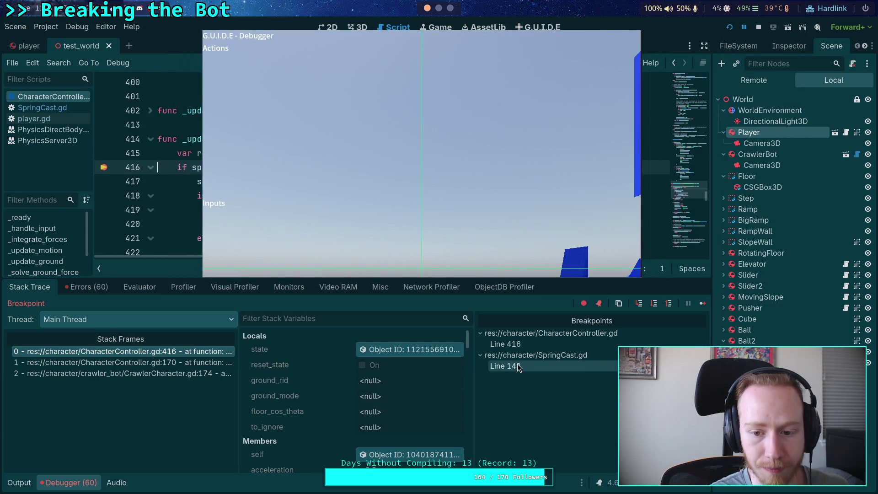
{"action": "left_click", "coordinate": [505, 344]}
{"action": "key", "text": "Delete"}
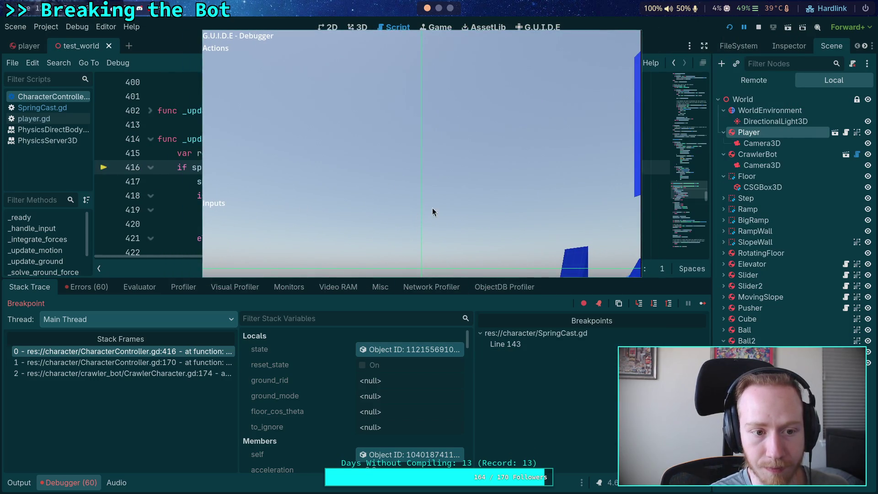
{"action": "left_click", "coordinate": [704, 303]}
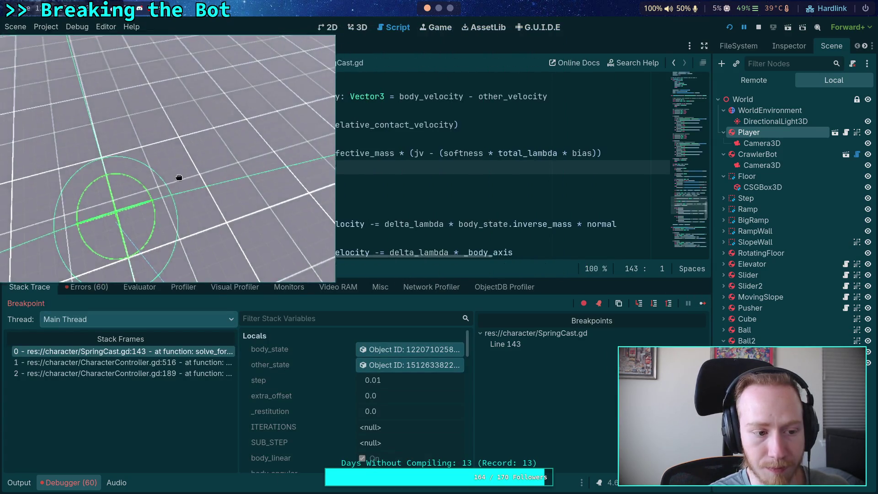
Show body_state's properties in a widened Inspector, with the script list hidden
{"action": "left_click", "coordinate": [426, 353]}
{"action": "left_click", "coordinate": [785, 48]}
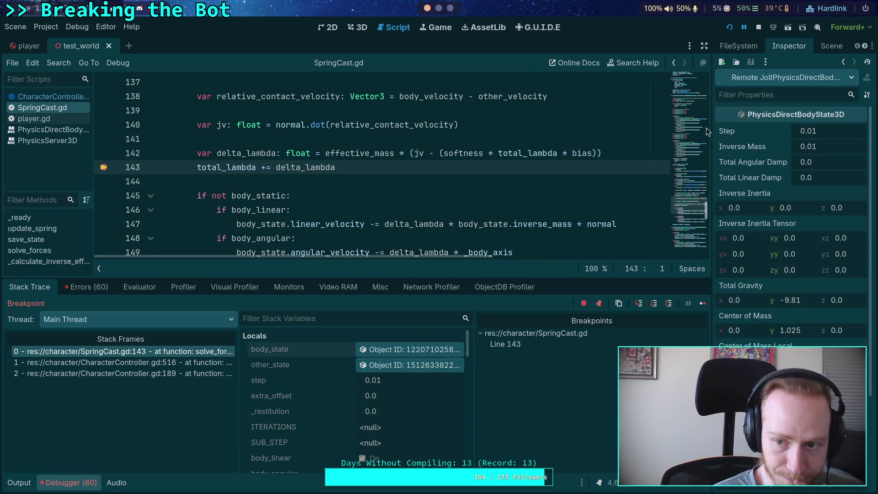
{"action": "left_click", "coordinate": [99, 268]}
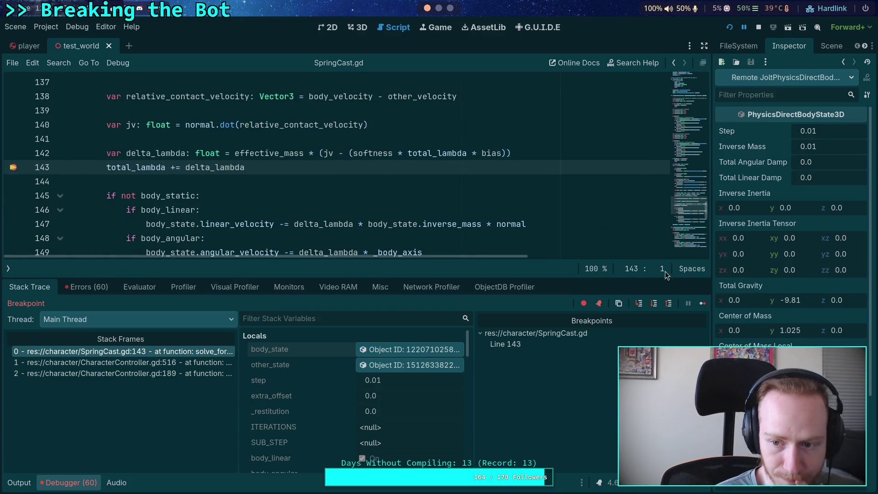
{"action": "left_click_drag", "start_coordinate": [716, 253], "coordinate": [636, 257]}
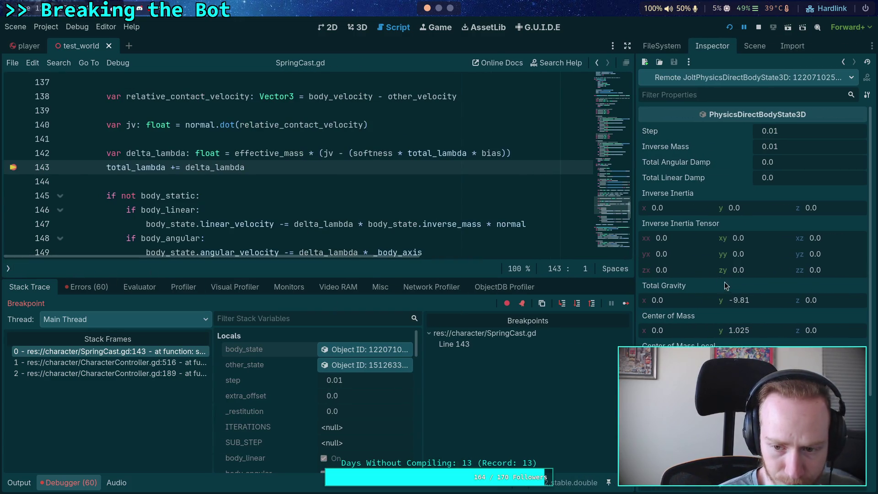
Filter stack variables by 'delta' and resume to the next line 143 hit (delta_lambda -0.154)
{"action": "left_click", "coordinate": [272, 319]}
{"action": "type", "text": "delta"}
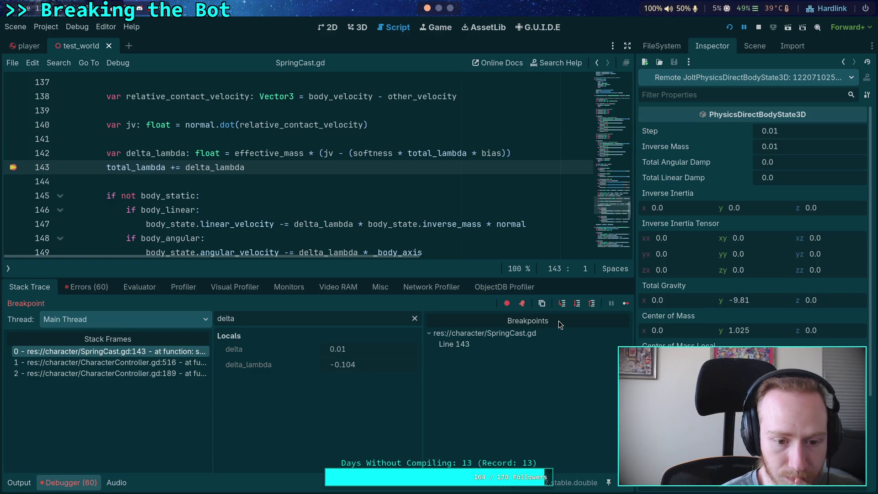
{"action": "left_click", "coordinate": [625, 304]}
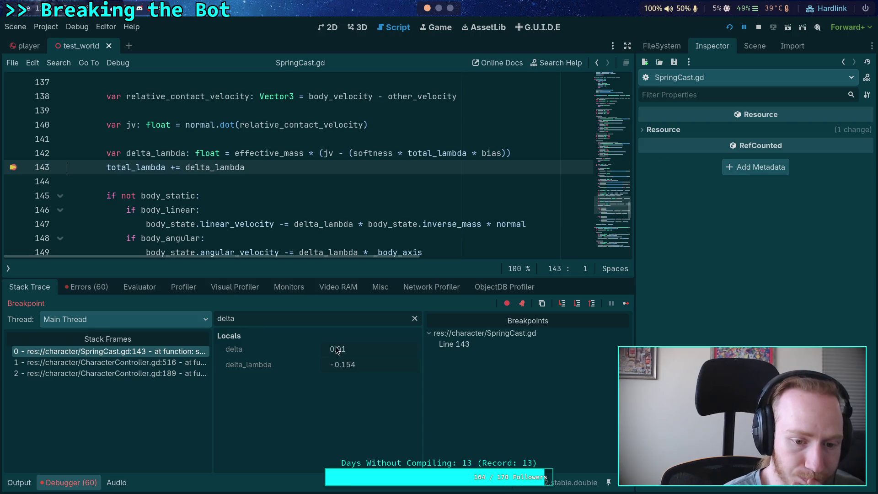
{"action": "double_click", "coordinate": [256, 318]}
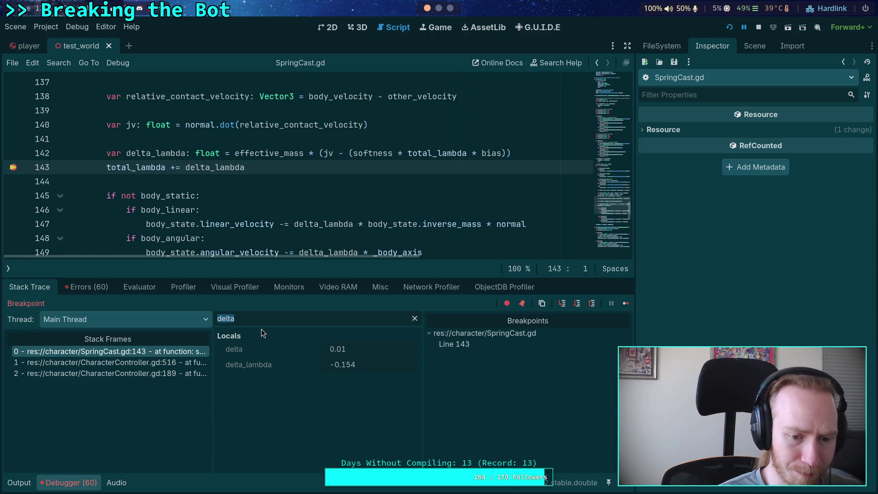
Read softness 78.933, bias -0.461, effective_mass 0.013 and total_lambda -0.104, then continue with F12
{"action": "type", "text": "a"}
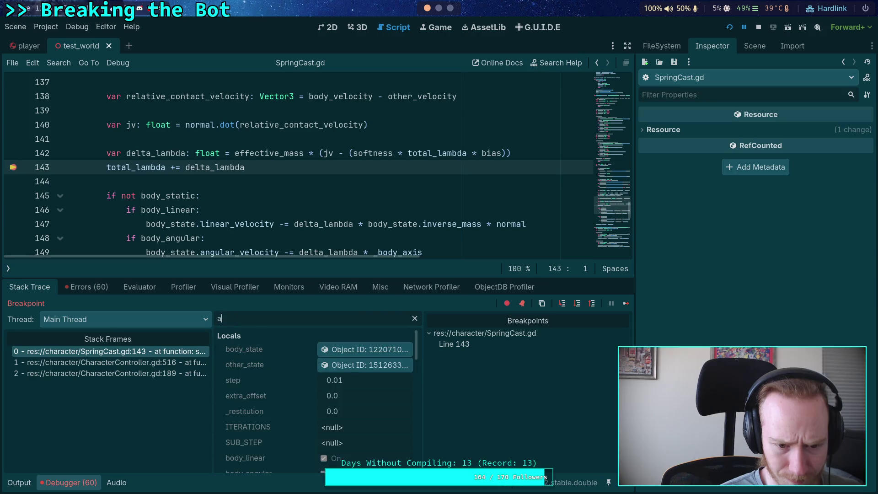
{"action": "scroll", "coordinate": [289, 370], "scroll_direction": "down", "scroll_amount": 4}
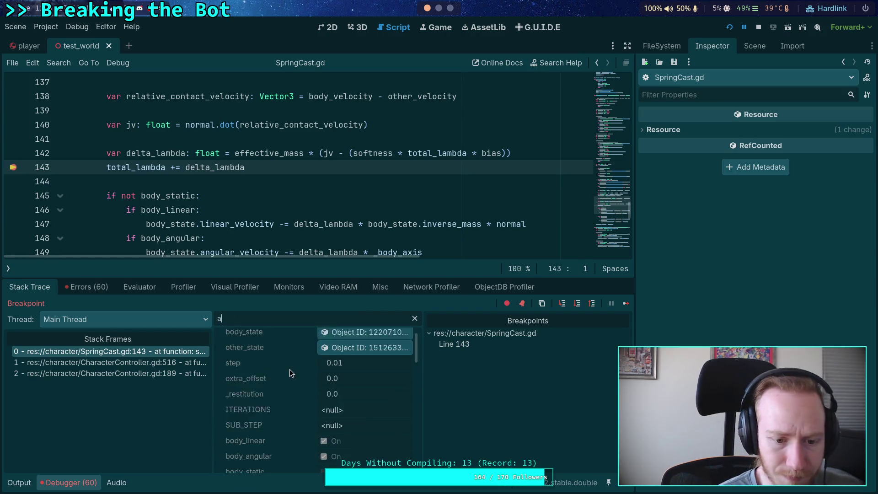
{"action": "scroll", "coordinate": [292, 369], "scroll_direction": "up", "scroll_amount": 4}
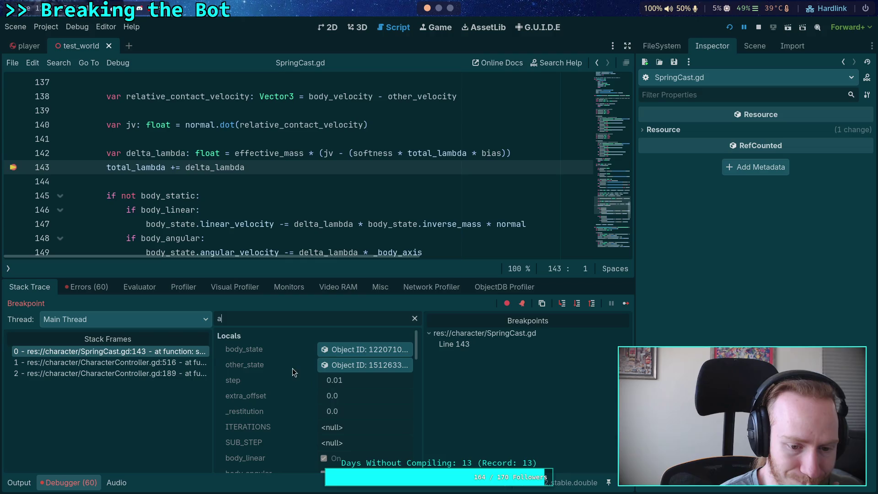
{"action": "left_click", "coordinate": [365, 350]}
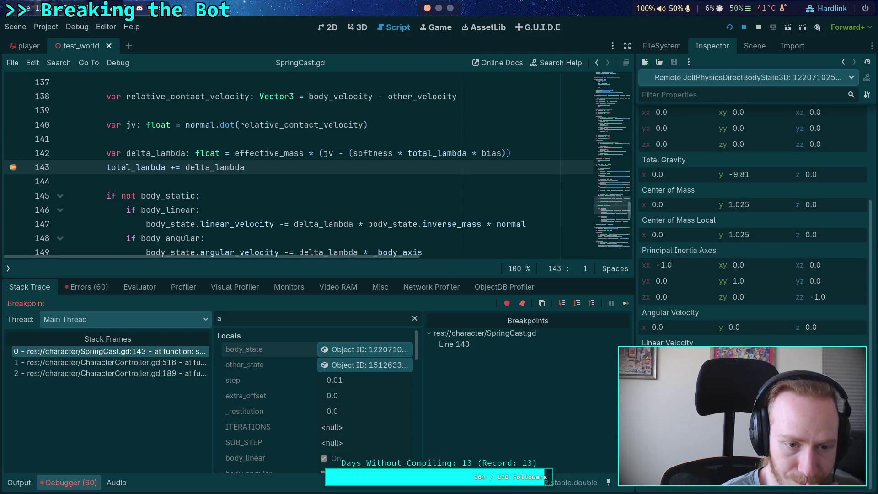
{"action": "scroll", "coordinate": [325, 389], "scroll_direction": "down", "scroll_amount": 5}
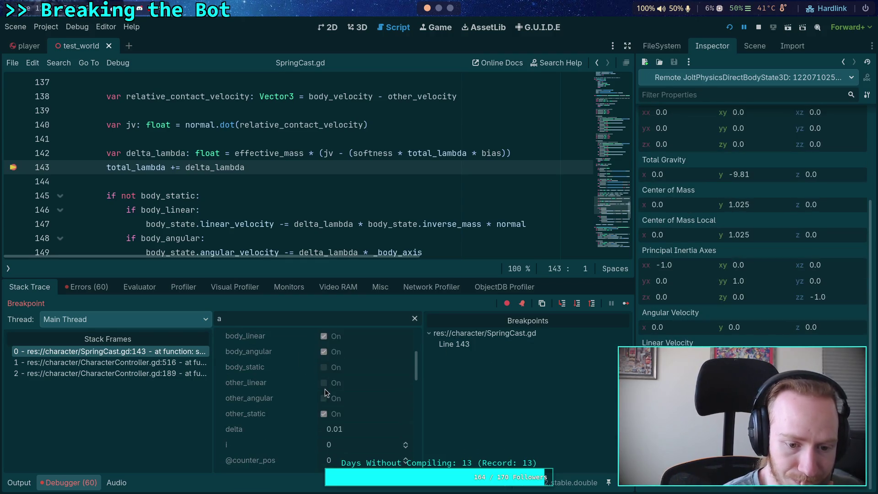
{"action": "scroll", "coordinate": [358, 390], "scroll_direction": "down", "scroll_amount": 5}
{"action": "scroll", "coordinate": [150, 229], "scroll_direction": "up", "scroll_amount": 1}
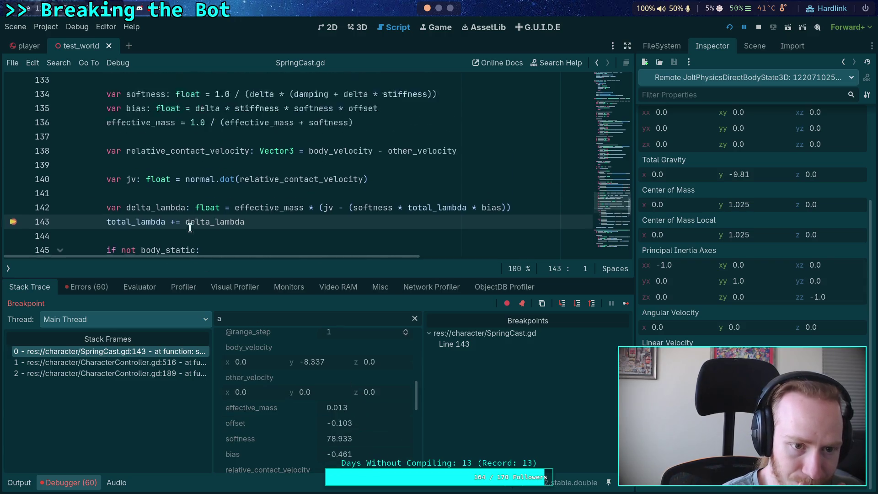
{"action": "mouse_move", "coordinate": [176, 196]}
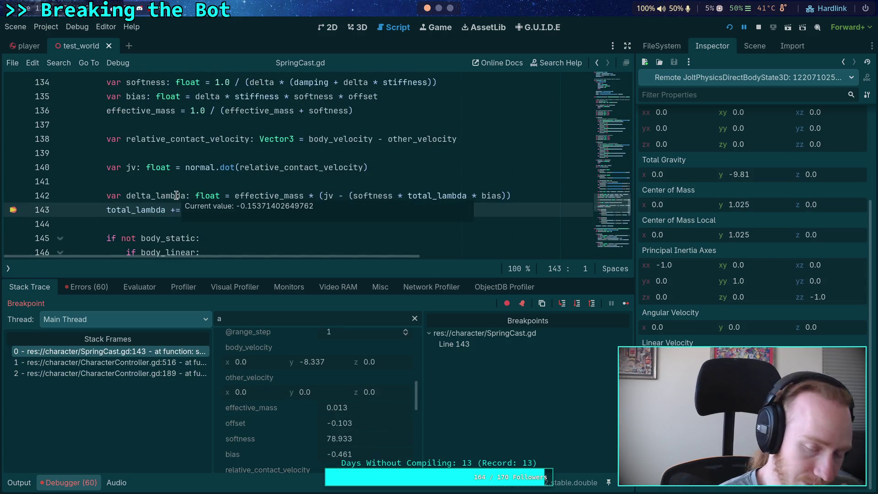
{"action": "mouse_move", "coordinate": [149, 214]}
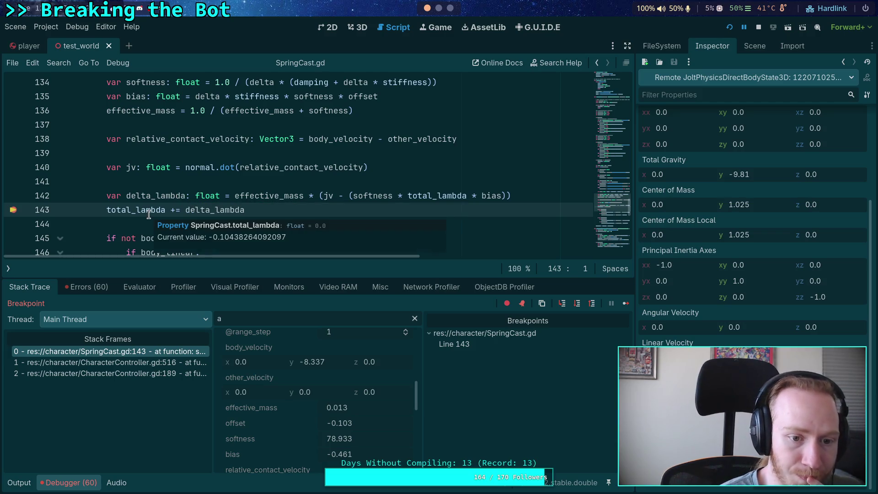
{"action": "key", "text": "F12"}
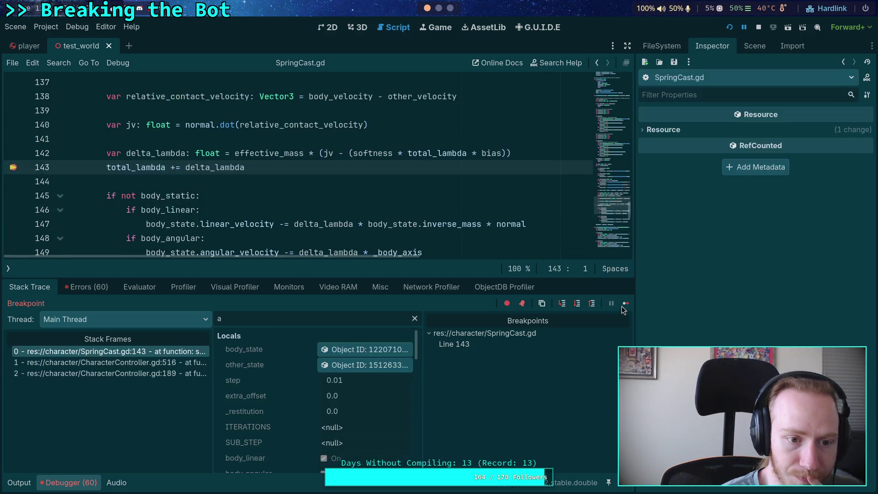
Resume to the next line 143 hit and read total_lambda -0.581 and offset -0.270
{"action": "mouse_move", "coordinate": [150, 156]}
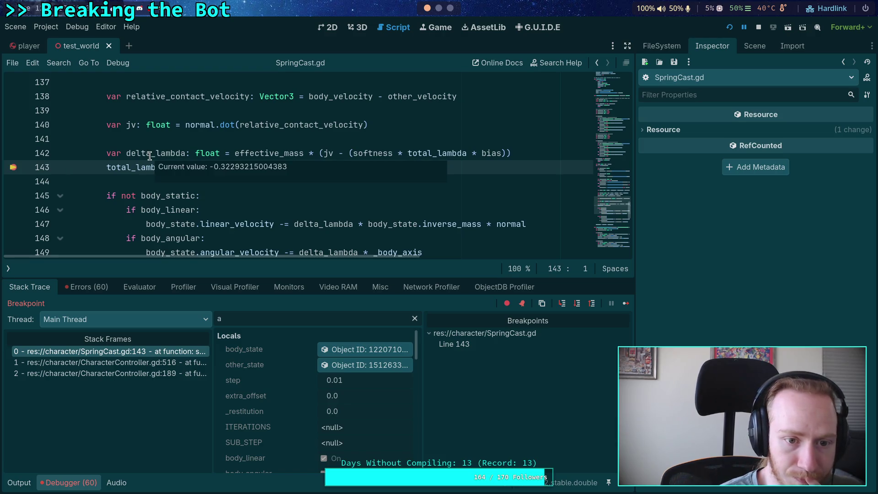
{"action": "mouse_move", "coordinate": [115, 169]}
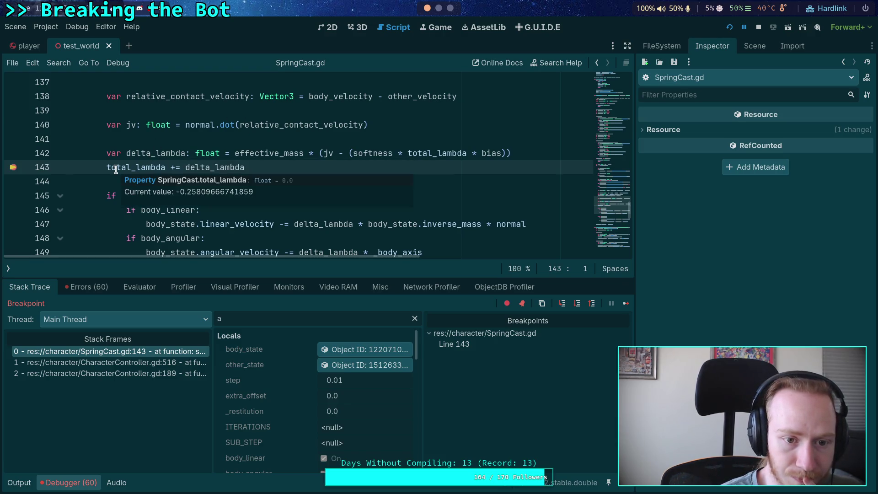
{"action": "left_click", "coordinate": [344, 351]}
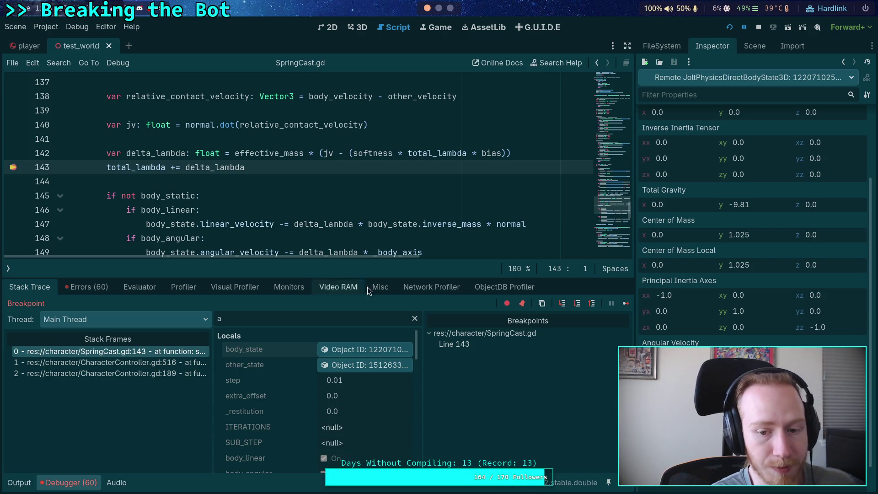
{"action": "left_click", "coordinate": [625, 305]}
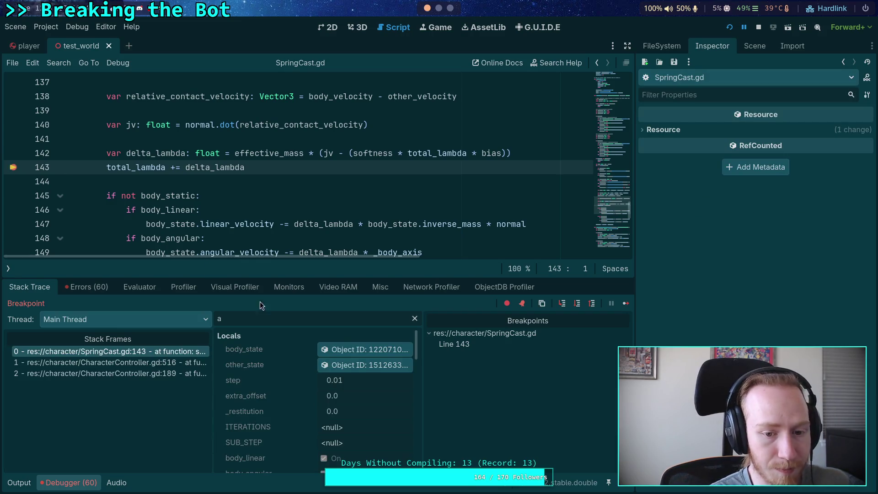
{"action": "left_click", "coordinate": [365, 349]}
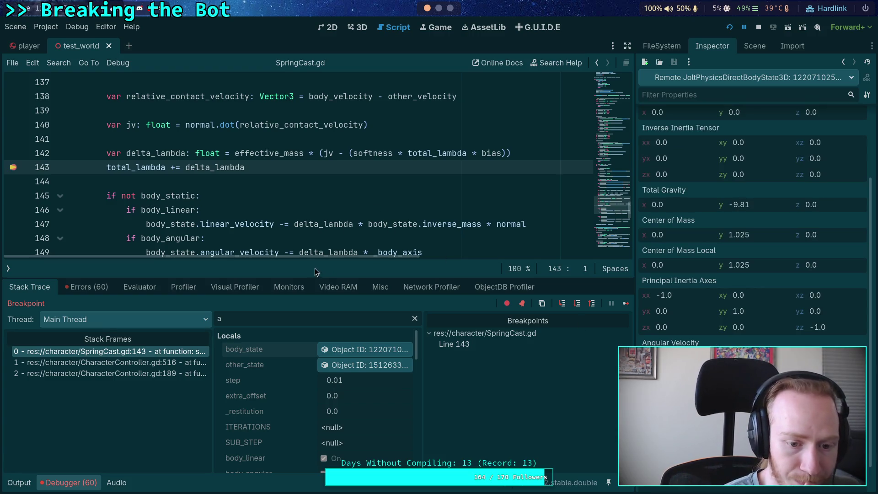
{"action": "mouse_move", "coordinate": [135, 162]}
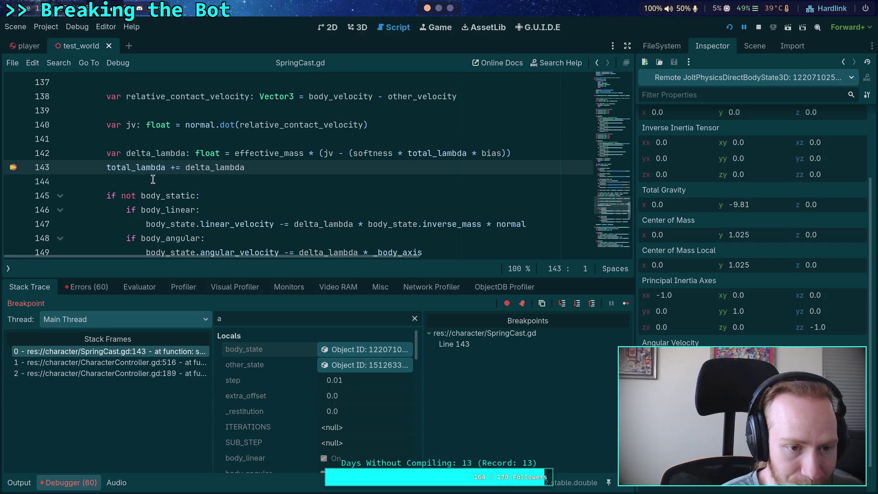
{"action": "double_click", "coordinate": [137, 169]}
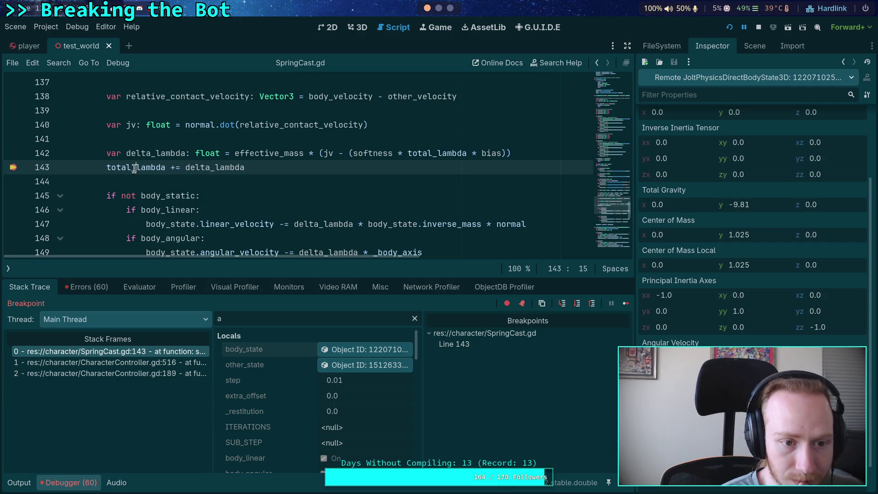
{"action": "scroll", "coordinate": [307, 372], "scroll_direction": "down", "scroll_amount": 5}
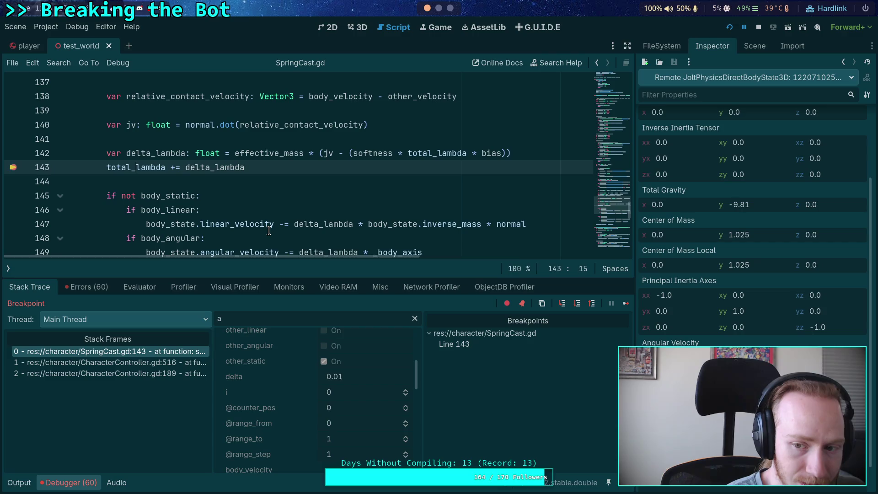
{"action": "mouse_move", "coordinate": [268, 230]}
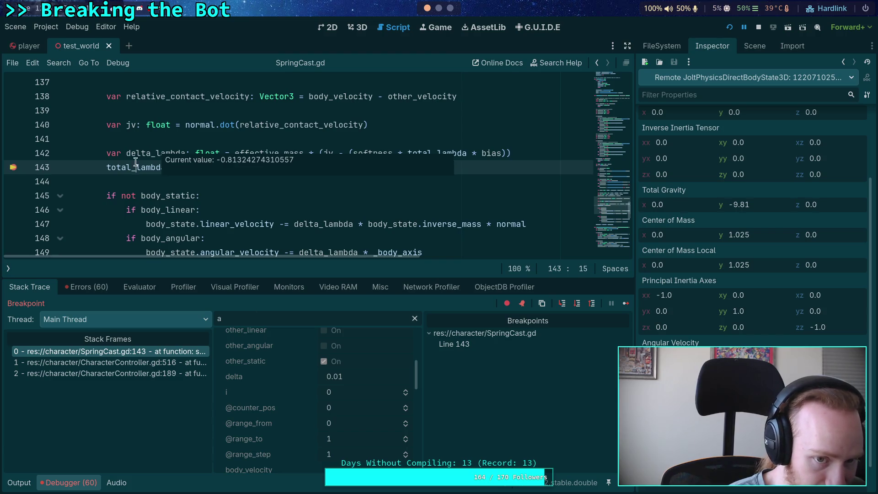
{"action": "mouse_move", "coordinate": [154, 174]}
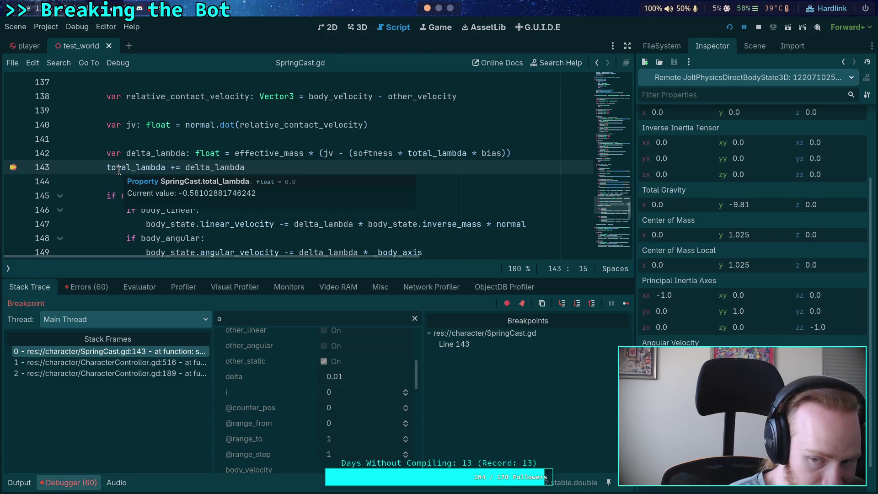
{"action": "scroll", "coordinate": [356, 98], "scroll_direction": "up", "scroll_amount": 1}
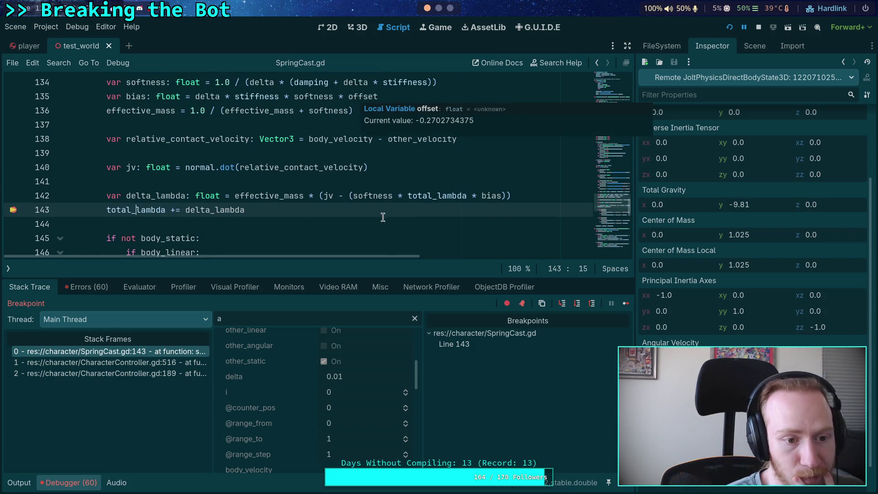
Continue to the next line 143 hit and check delta_lambda near -2.23, offset -0.356, delta 0.01
{"action": "left_click", "coordinate": [625, 304]}
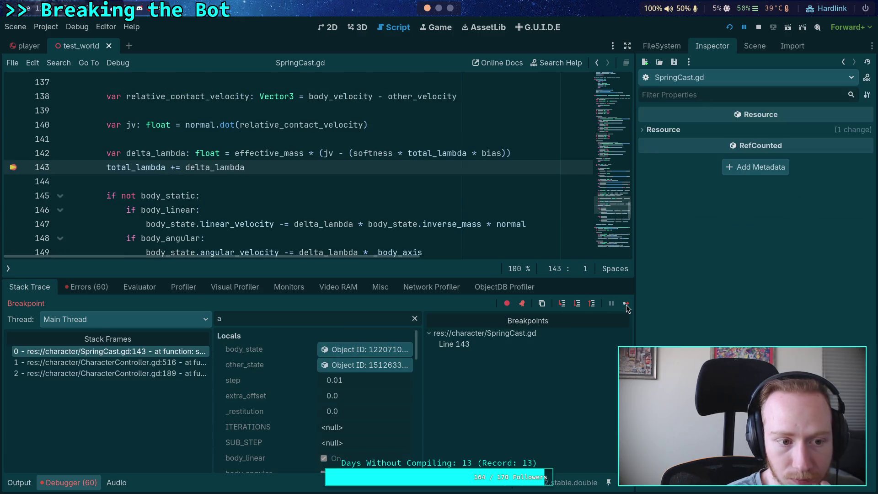
{"action": "left_click", "coordinate": [350, 352]}
{"action": "scroll", "coordinate": [773, 336], "scroll_direction": "down", "scroll_amount": 3}
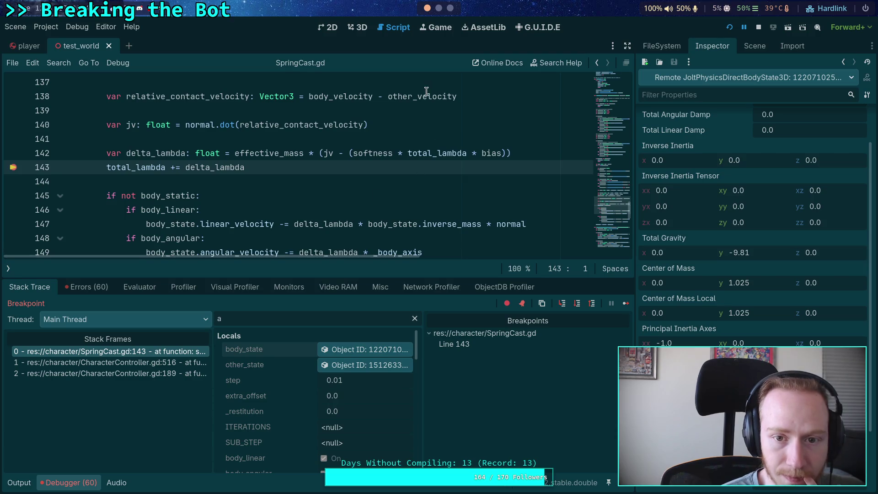
{"action": "scroll", "coordinate": [419, 118], "scroll_direction": "up", "scroll_amount": 1}
{"action": "mouse_move", "coordinate": [358, 84]}
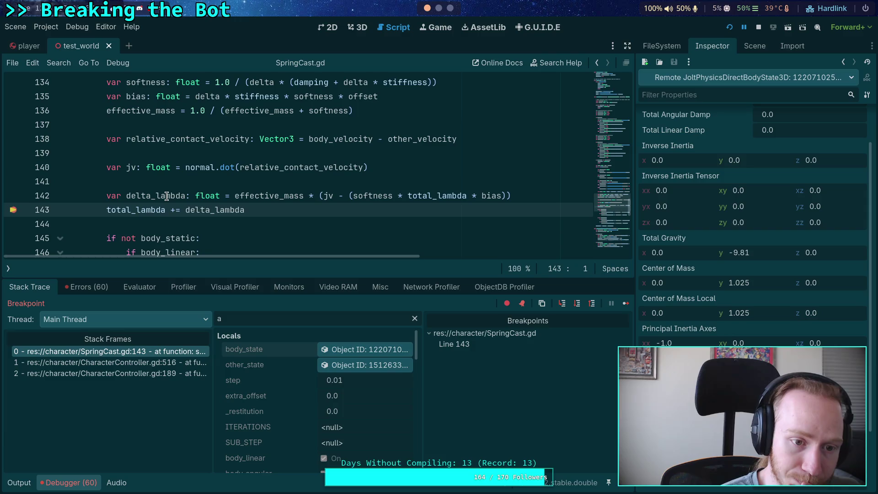
{"action": "mouse_move", "coordinate": [167, 196]}
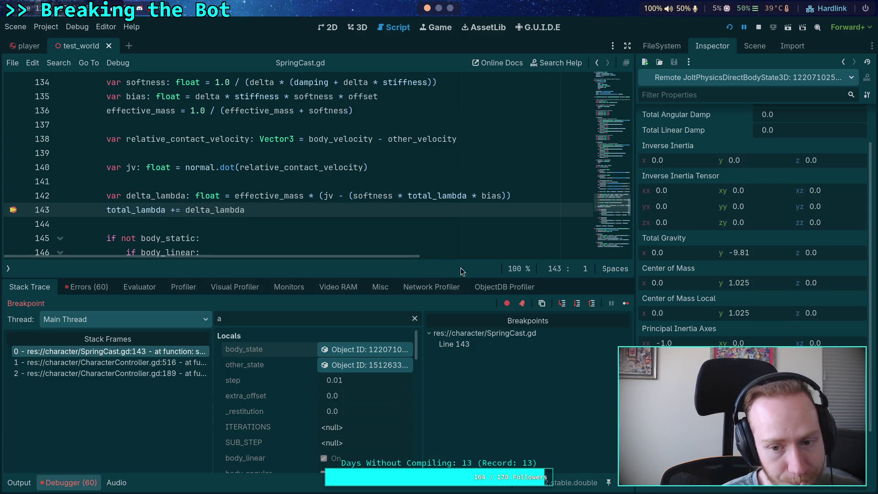
{"action": "scroll", "coordinate": [363, 251], "scroll_direction": "down", "scroll_amount": 2}
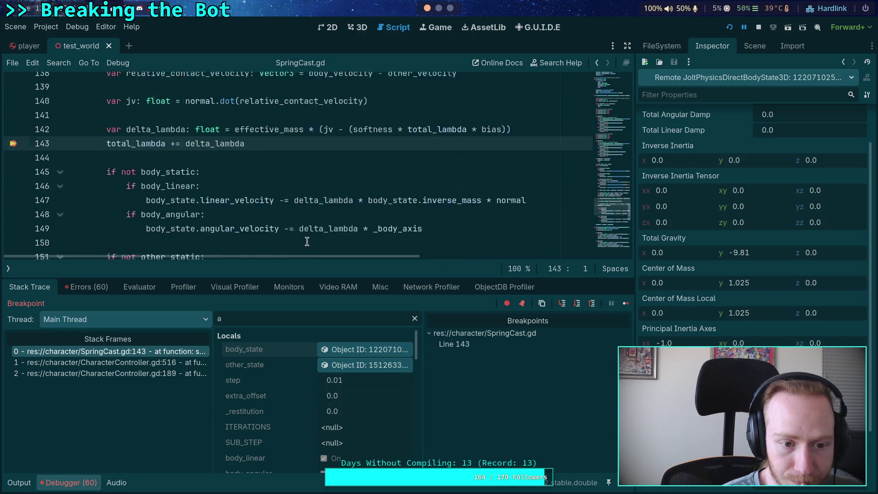
Step past line 143 through the velocity updates, inspect body_state, and resume to line 143
{"action": "left_click", "coordinate": [577, 303]}
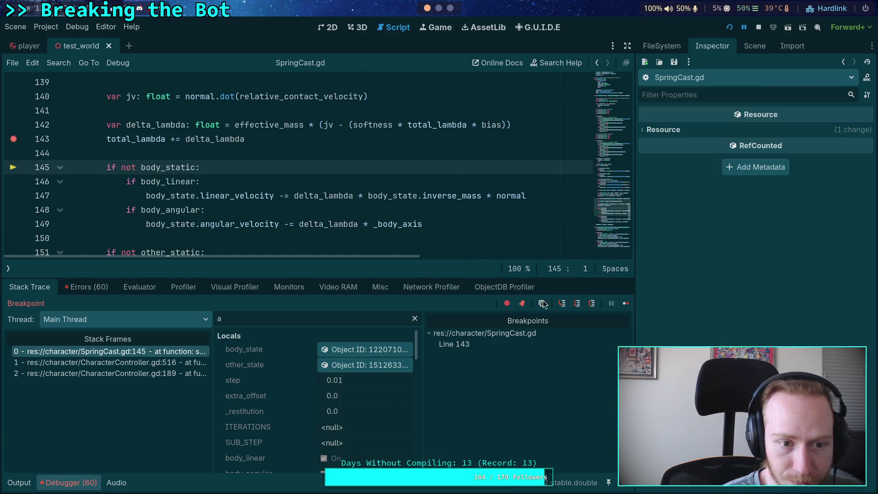
{"action": "scroll", "coordinate": [480, 205], "scroll_direction": "down", "scroll_amount": 5}
{"action": "scroll", "coordinate": [480, 206], "scroll_direction": "up", "scroll_amount": 2}
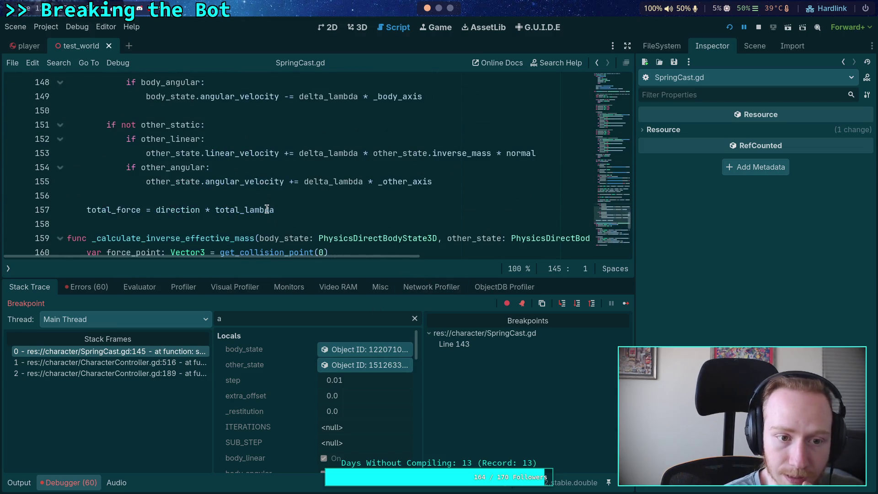
{"action": "left_click", "coordinate": [577, 305]}
{"action": "left_click", "coordinate": [577, 305]}
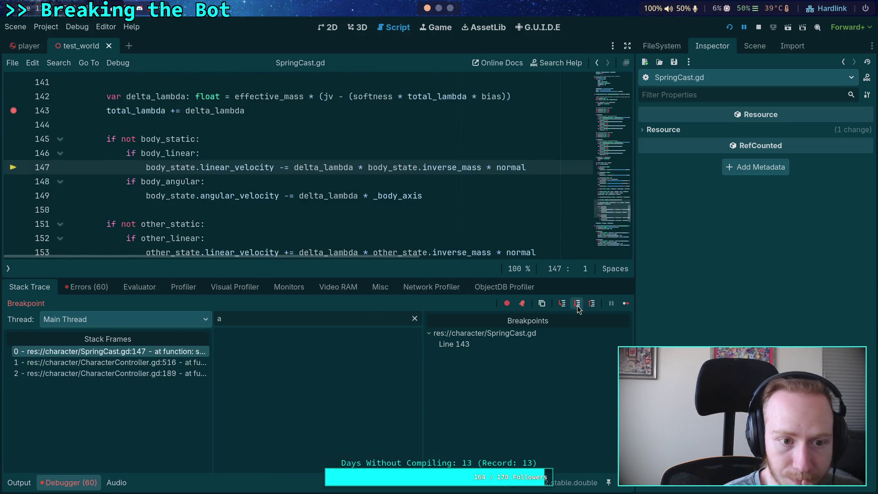
{"action": "left_click", "coordinate": [577, 306]}
{"action": "left_click", "coordinate": [388, 351]}
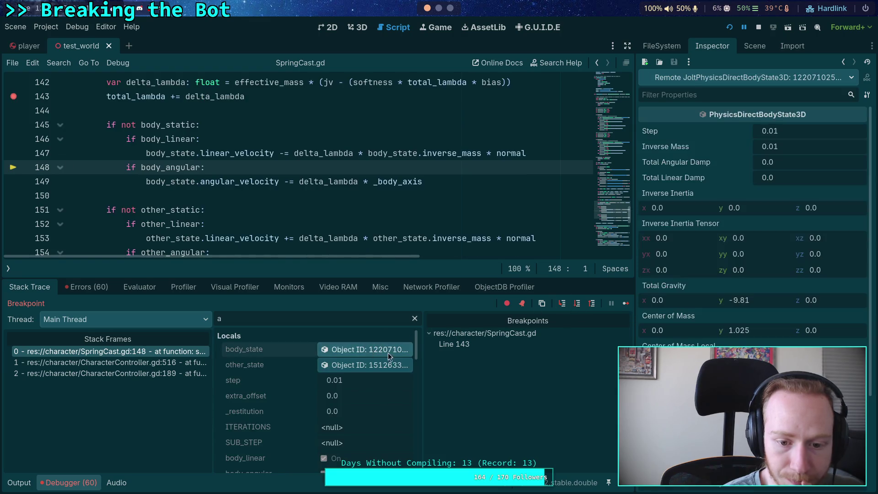
{"action": "scroll", "coordinate": [755, 228], "scroll_direction": "down", "scroll_amount": 5}
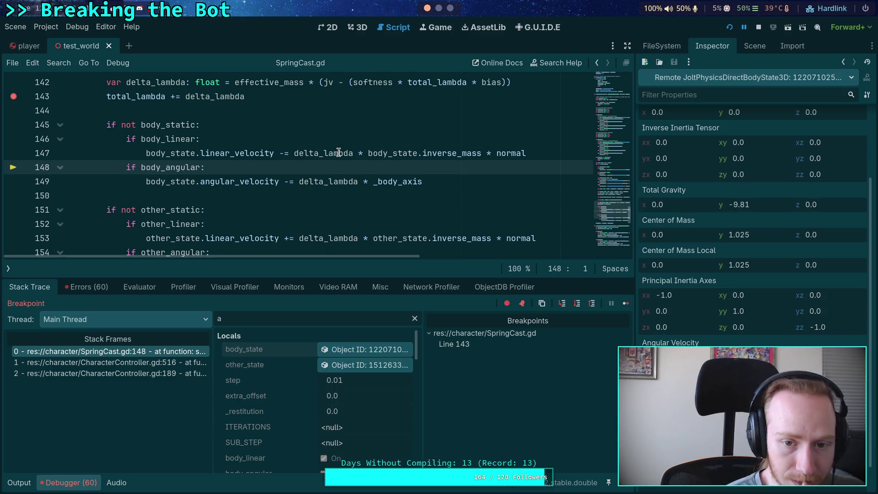
{"action": "mouse_move", "coordinate": [339, 153]}
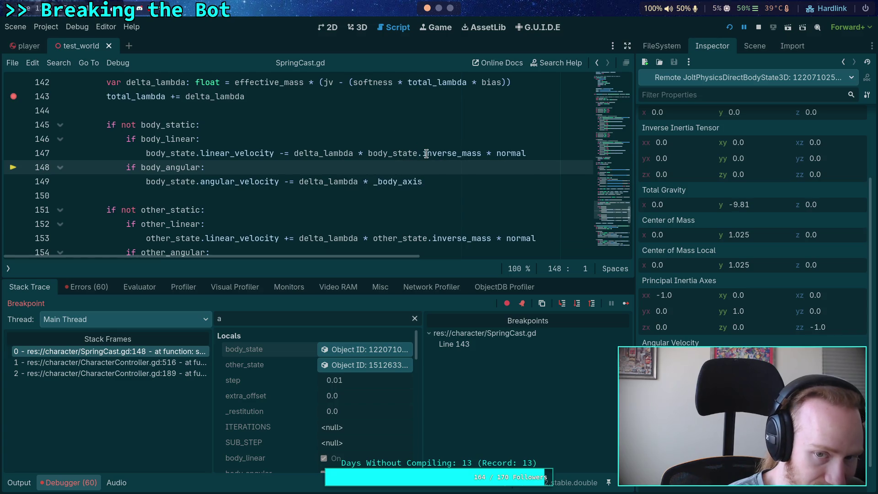
{"action": "left_click", "coordinate": [593, 304]}
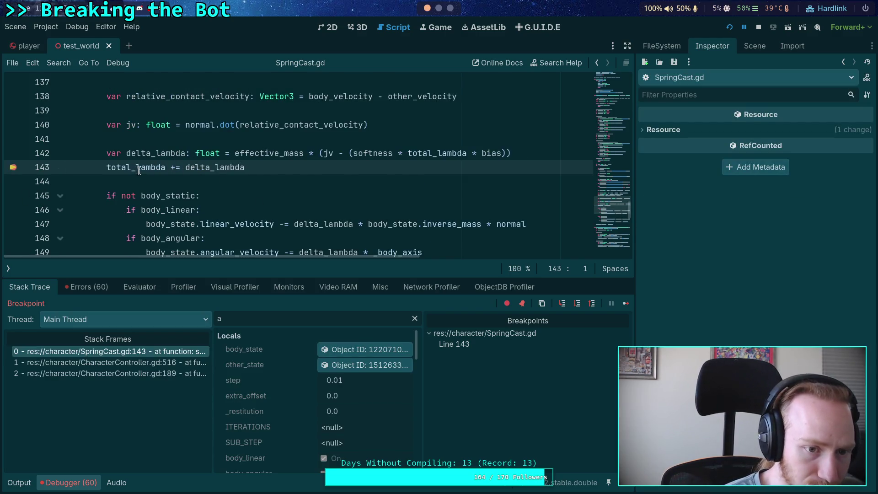
{"action": "mouse_move", "coordinate": [152, 168]}
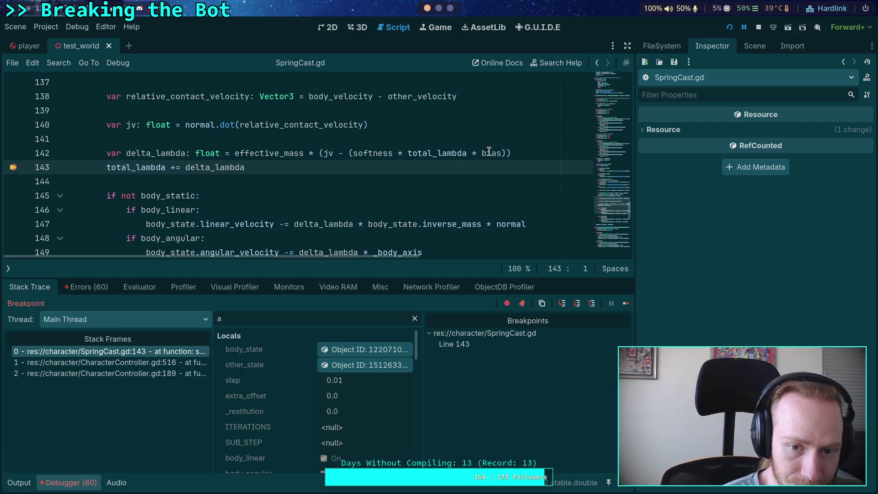
{"action": "mouse_move", "coordinate": [368, 152]}
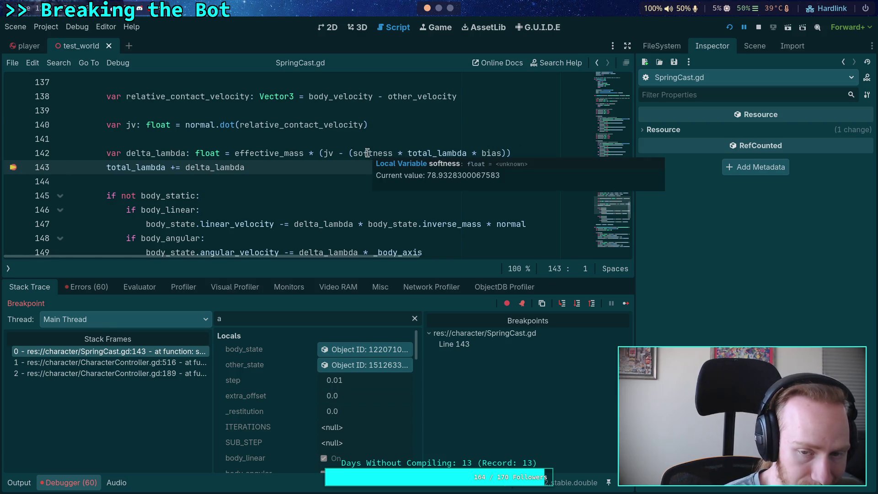
{"action": "mouse_move", "coordinate": [438, 154]}
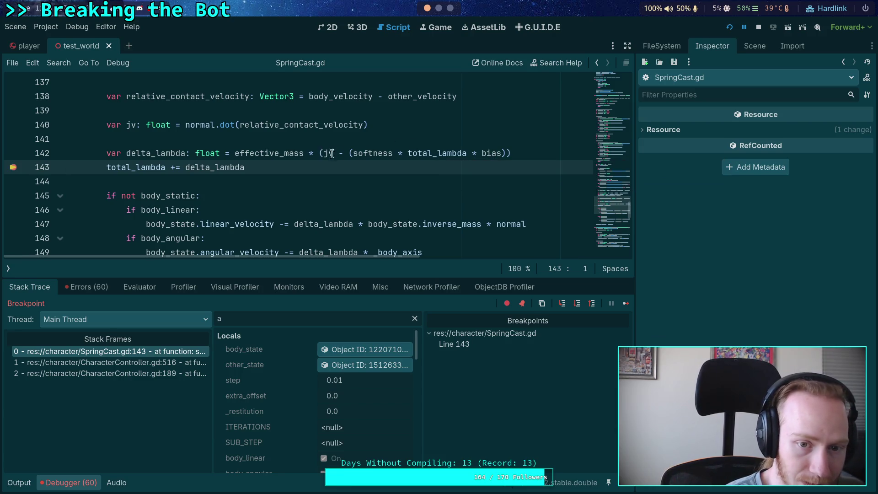
{"action": "mouse_move", "coordinate": [329, 151]}
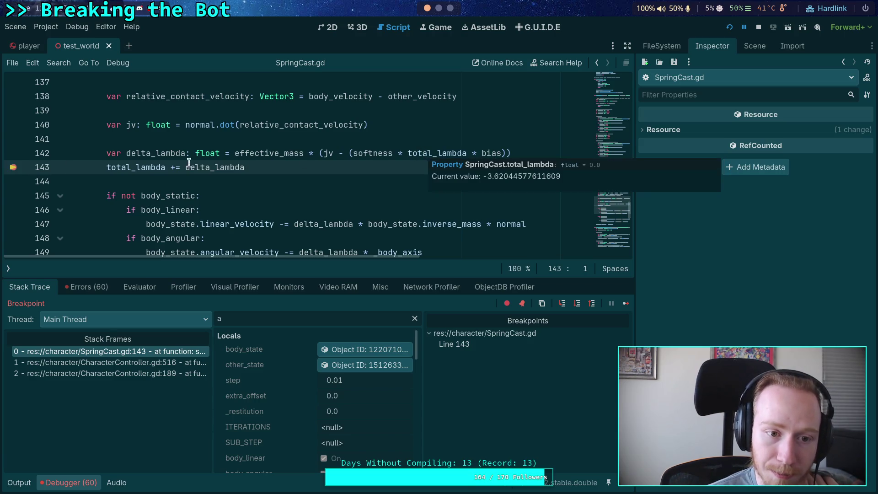
{"action": "mouse_move", "coordinate": [158, 153]}
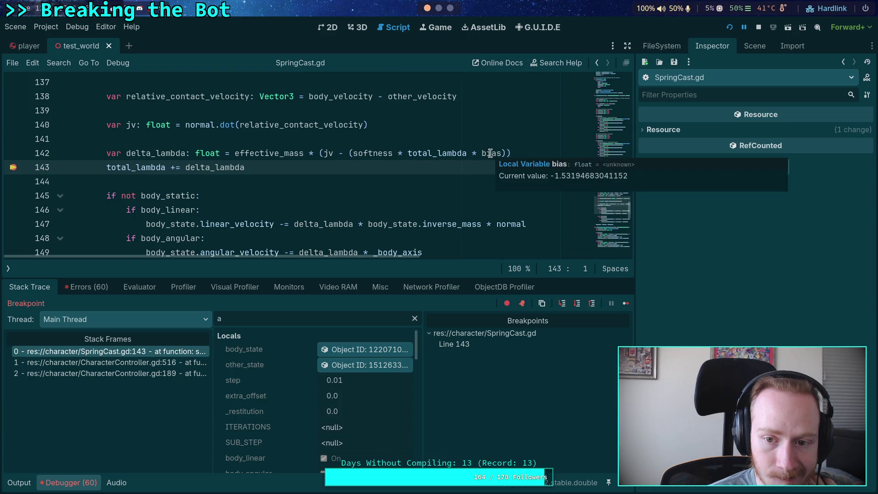
{"action": "scroll", "coordinate": [395, 144], "scroll_direction": "up", "scroll_amount": 2}
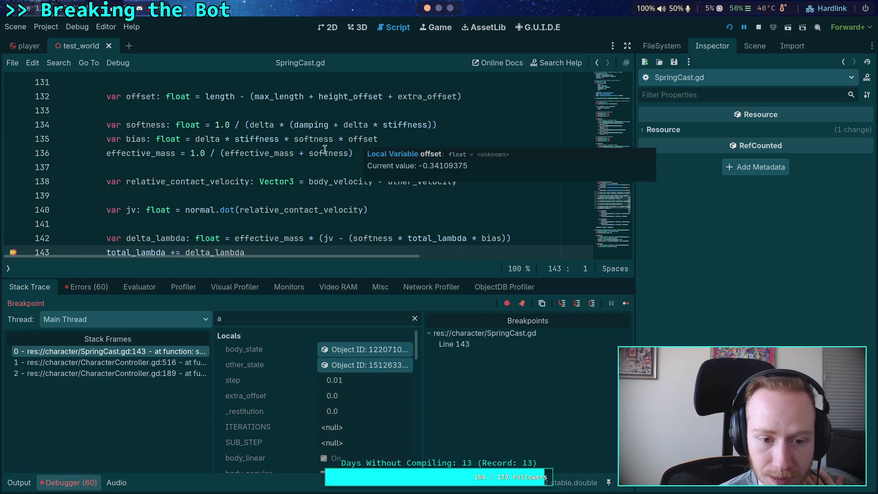
{"action": "key", "text": "F12"}
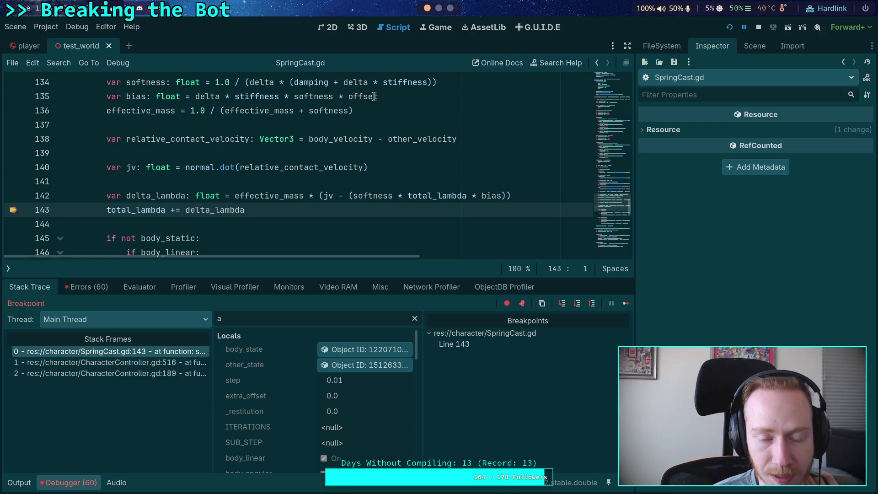
{"action": "mouse_move", "coordinate": [374, 96]}
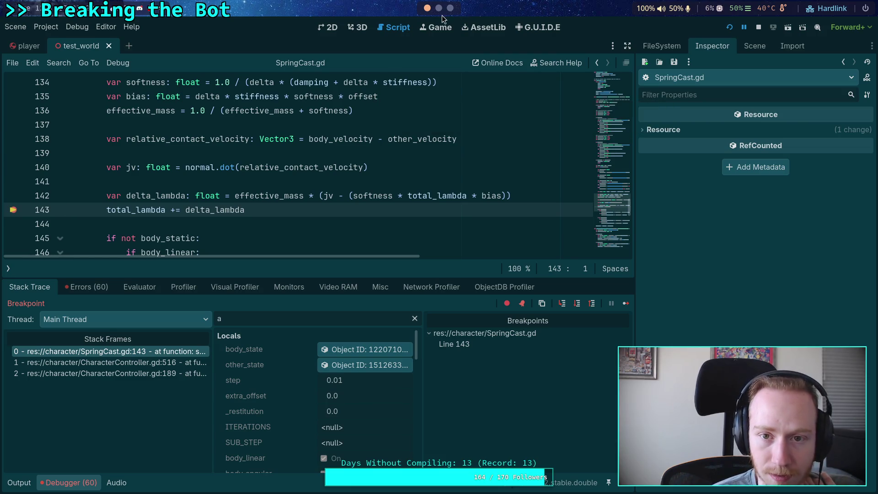
Flip through the AxisConstraintPart.h, SliderConstraint.cpp and VehicleCollisionTester.cpp buffers in Neovim, then bring up the browser
{"action": "left_click", "coordinate": [439, 7]}
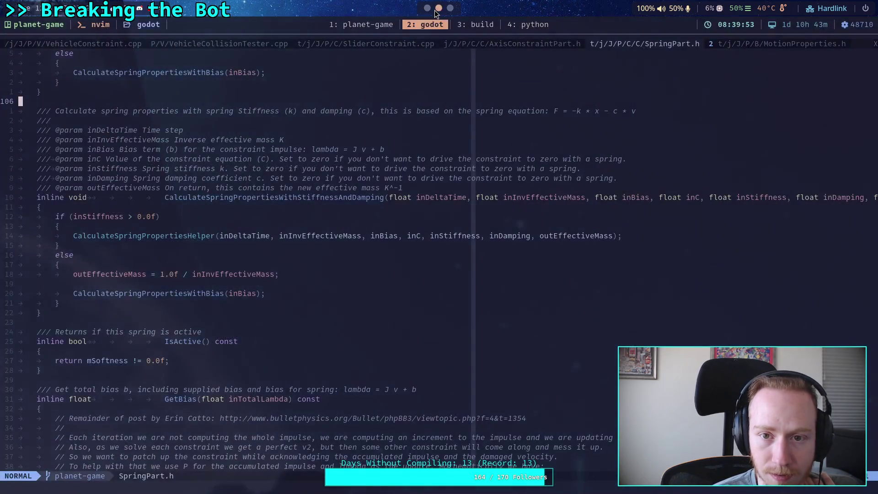
{"action": "left_click", "coordinate": [479, 45]}
{"action": "left_click", "coordinate": [410, 46]}
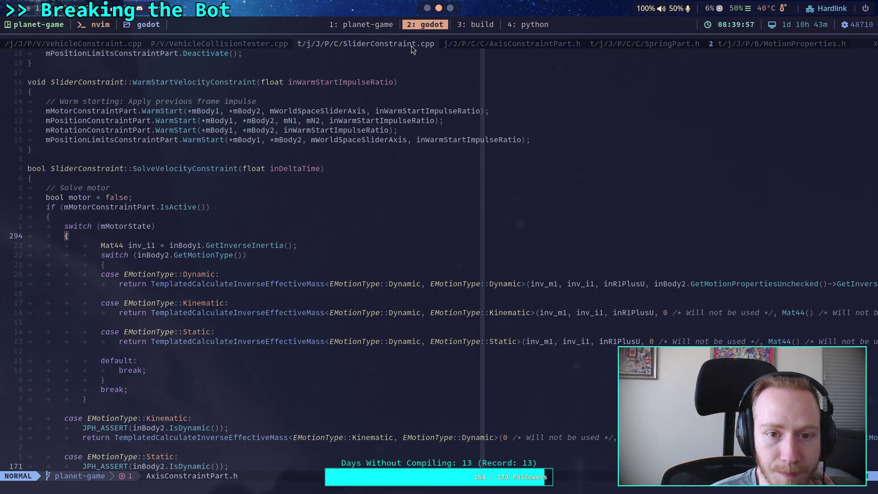
{"action": "left_click", "coordinate": [226, 44]}
{"action": "key", "text": "super+3"}
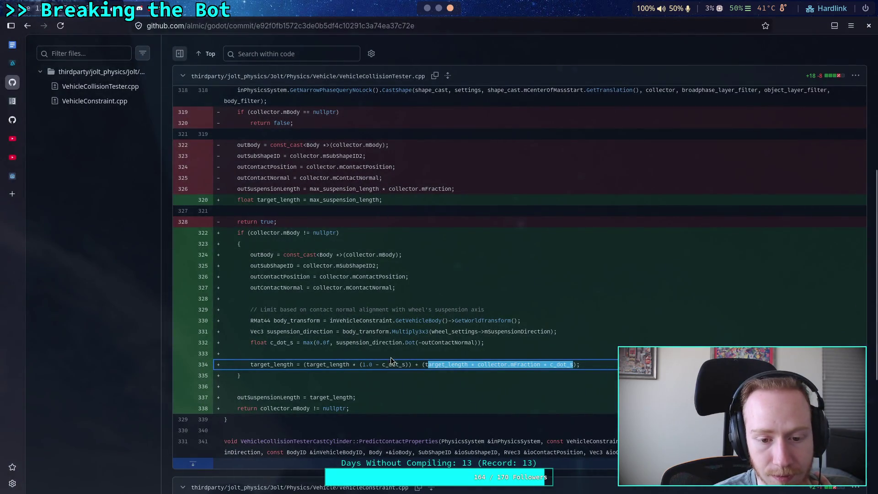
Clear the selection and read the diff that scales target_length by c_dot_s
{"action": "left_click", "coordinate": [400, 352]}
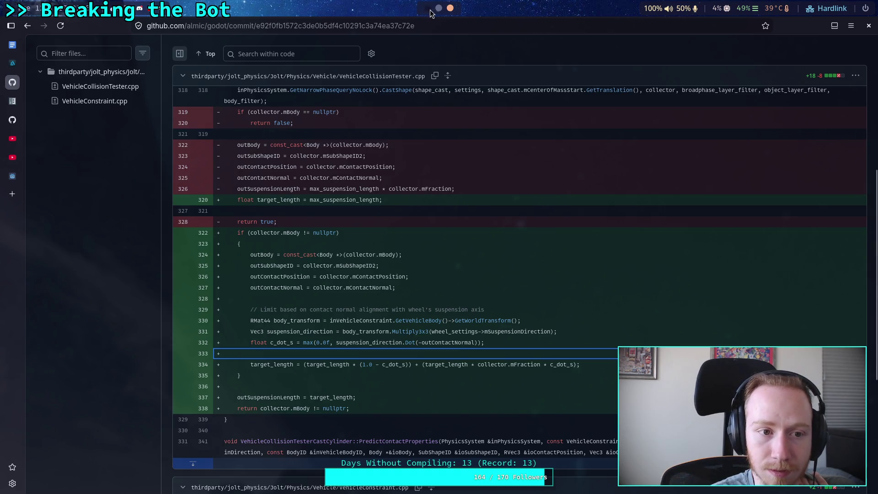
{"action": "scroll", "coordinate": [431, 13], "scroll_direction": "up", "scroll_amount": 2}
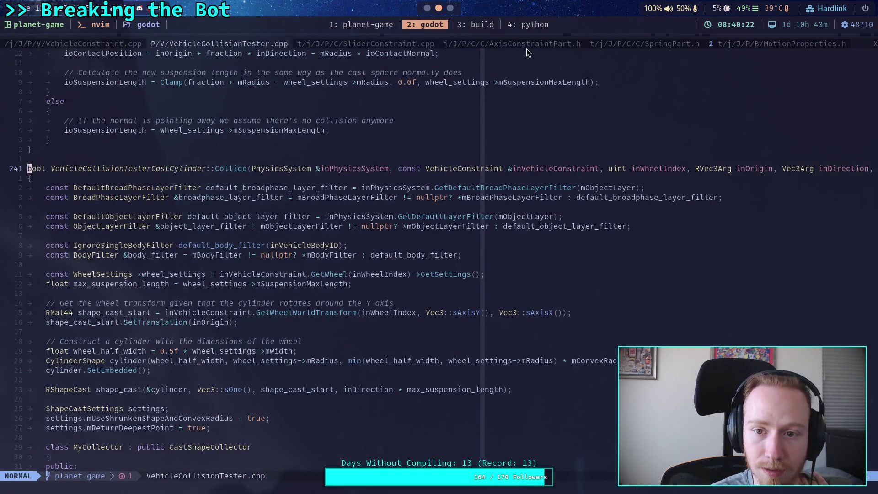
Open VehicleConstraint.cpp and inspect the neg_contact_normal call around lines 502–507 and SolveVelocityConstraint
{"action": "left_click", "coordinate": [78, 46]}
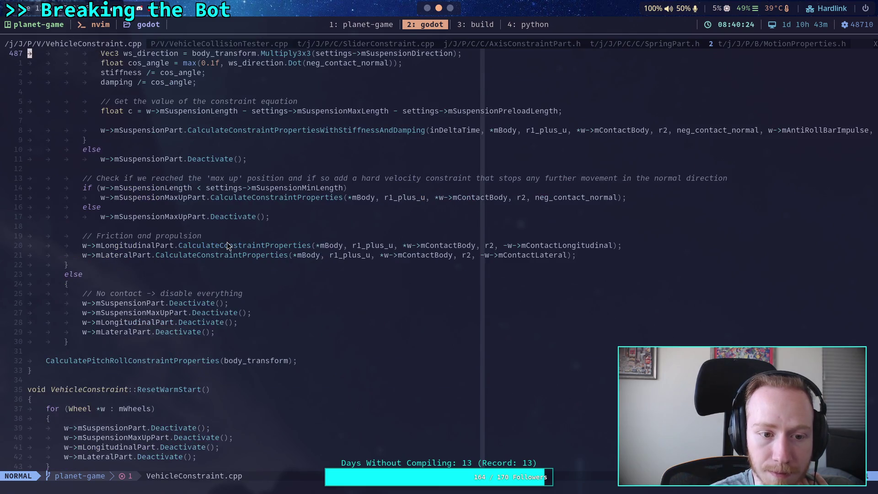
{"action": "double_click", "coordinate": [575, 198]}
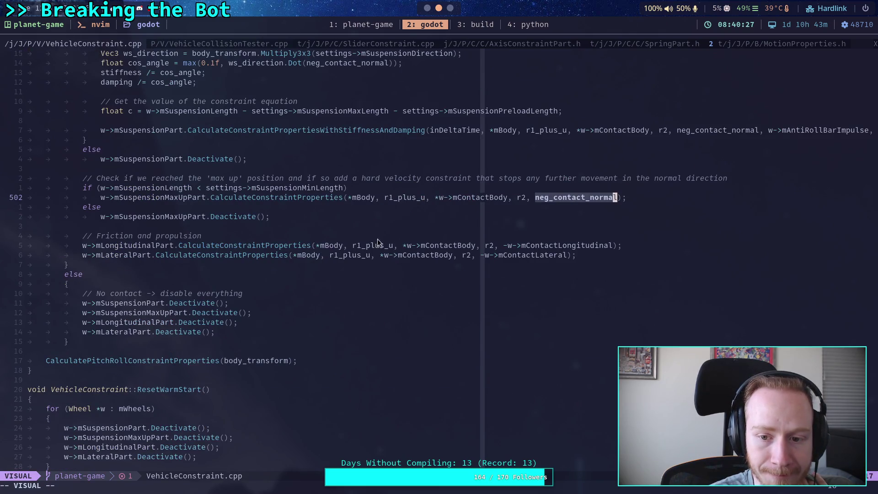
{"action": "left_click", "coordinate": [355, 245]}
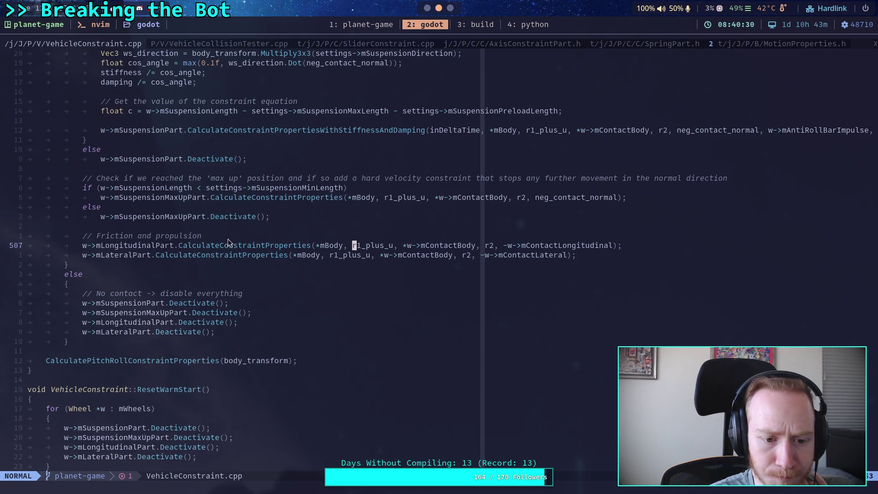
{"action": "scroll", "coordinate": [218, 239], "scroll_direction": "down", "scroll_amount": 18}
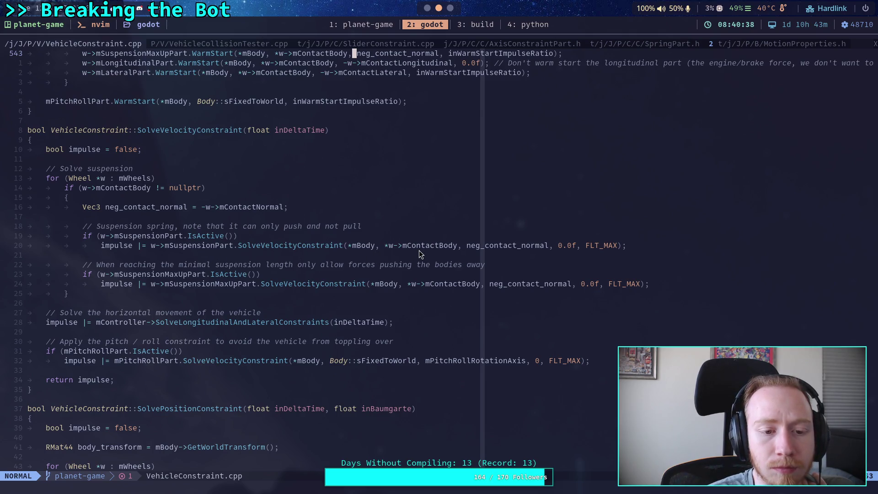
{"action": "scroll", "coordinate": [253, 249], "scroll_direction": "up", "scroll_amount": 8}
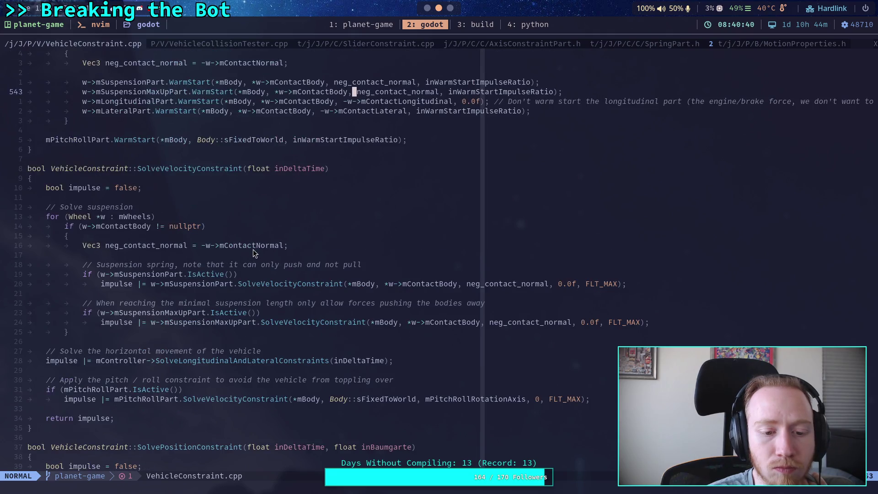
{"action": "scroll", "coordinate": [253, 253], "scroll_direction": "up", "scroll_amount": 20}
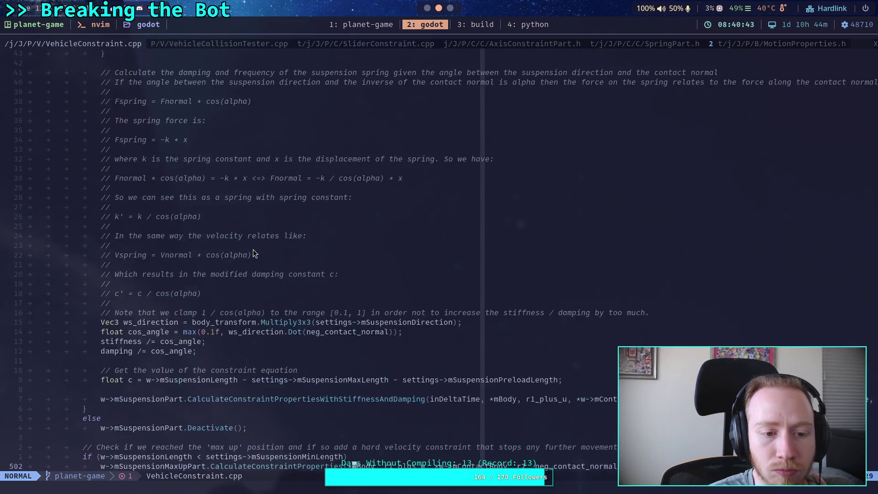
Read the full suspension call on line 495, including its Impulse and neg_contact_normal arguments, then return to Godot
{"action": "scroll", "coordinate": [253, 249], "scroll_direction": "down", "scroll_amount": 9}
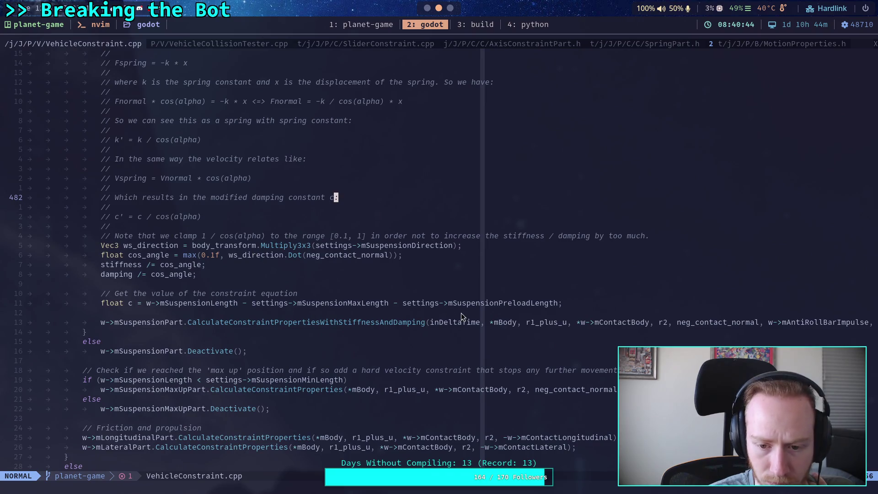
{"action": "left_click", "coordinate": [778, 322]}
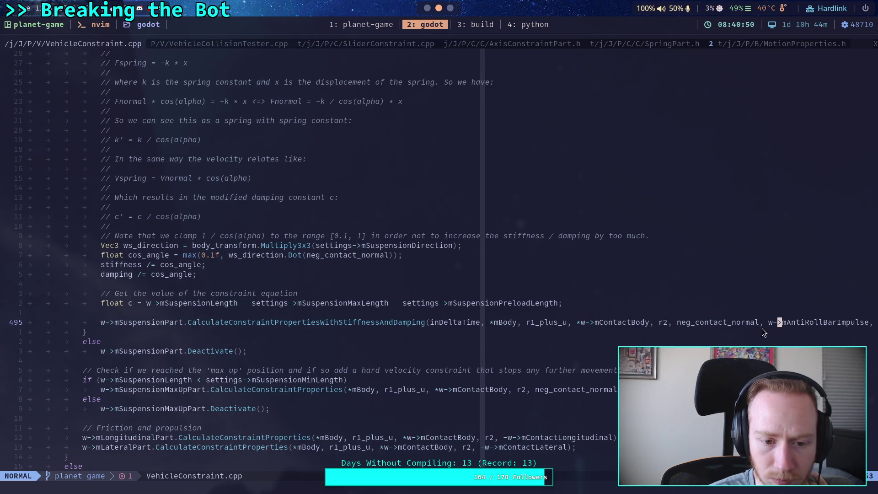
{"action": "left_click", "coordinate": [839, 322]}
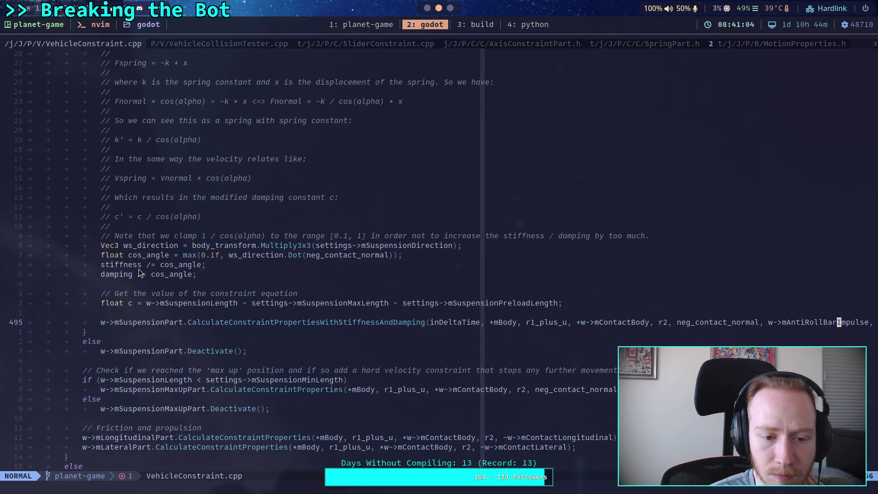
{"action": "left_click", "coordinate": [702, 324]}
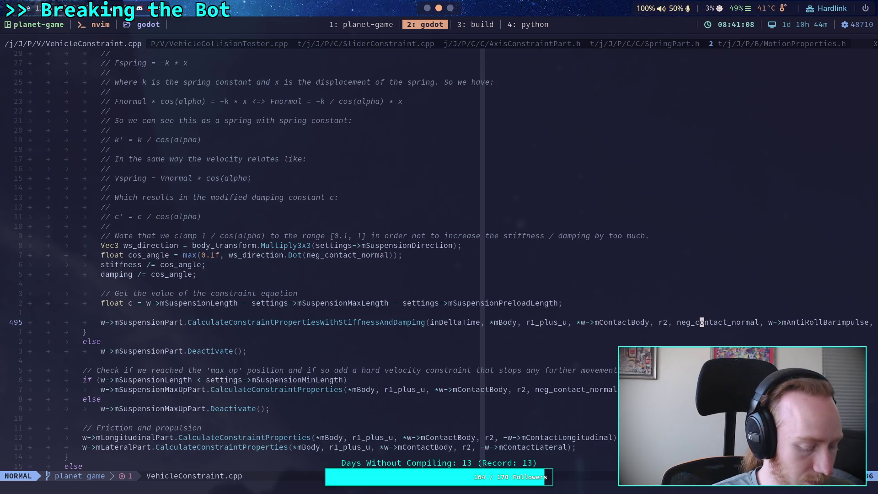
{"action": "key", "text": "dollar"}
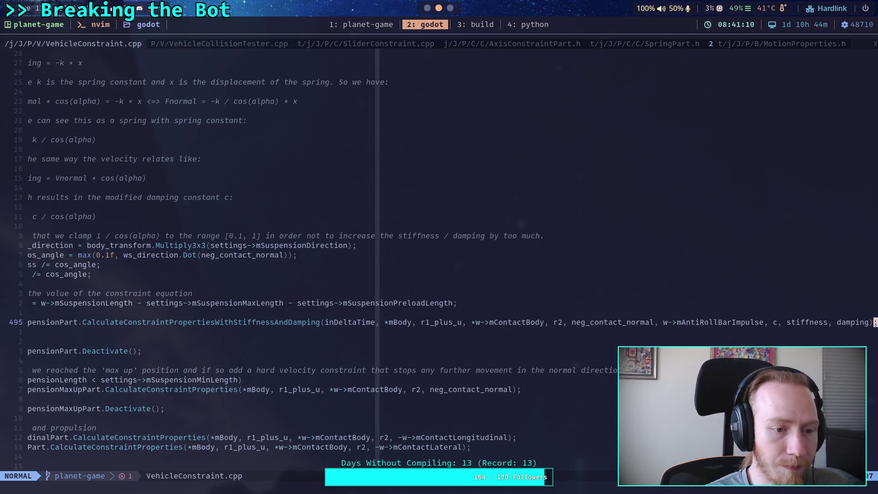
{"action": "left_click", "coordinate": [305, 283]}
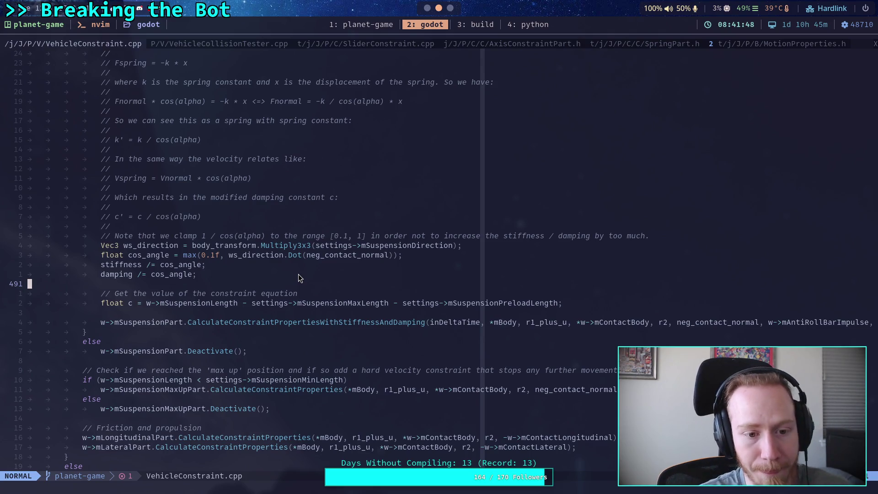
{"action": "left_click", "coordinate": [428, 8]}
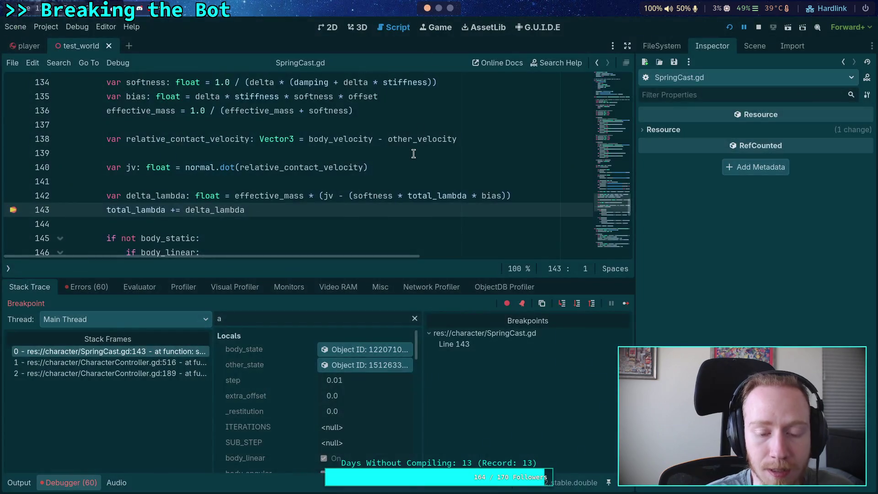
Load body_state into the Inspector and step over four lines of the spring code
{"action": "left_click", "coordinate": [361, 350]}
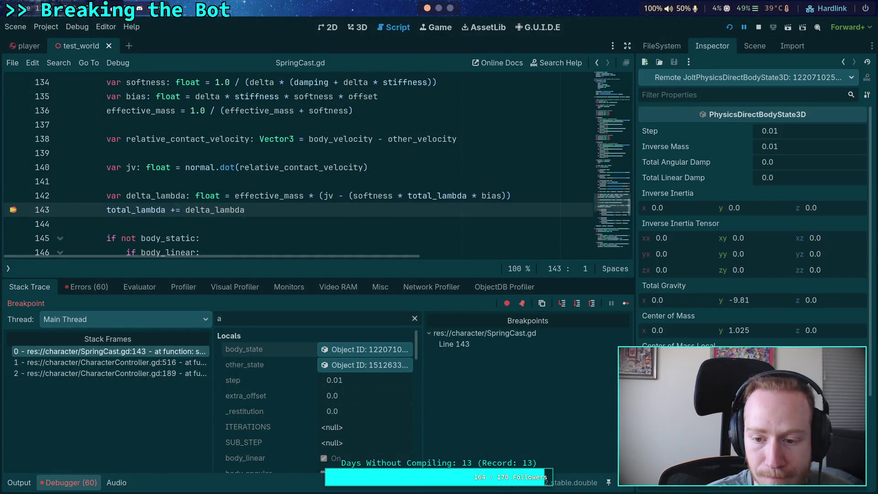
{"action": "scroll", "coordinate": [754, 228], "scroll_direction": "down", "scroll_amount": 4}
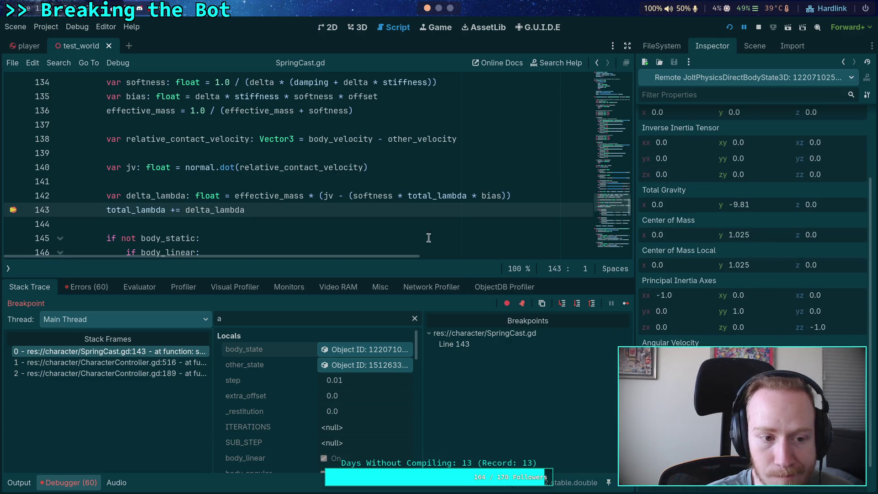
{"action": "left_click", "coordinate": [577, 305]}
{"action": "left_click", "coordinate": [577, 306]}
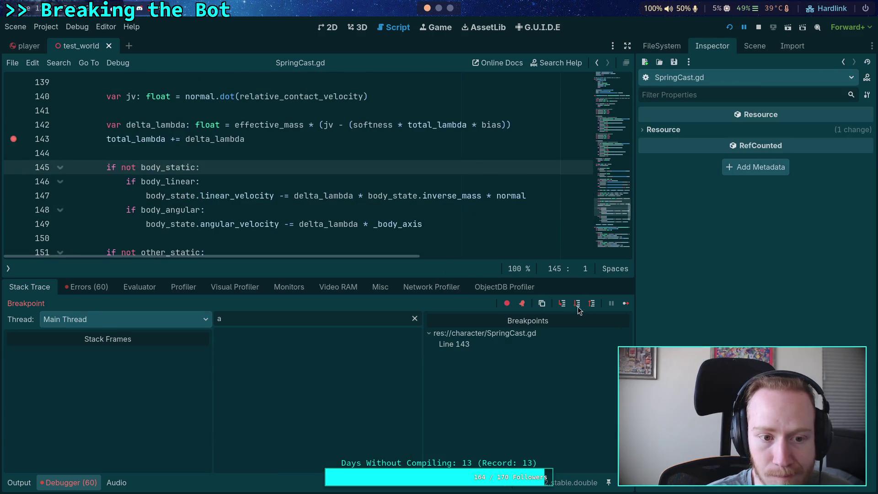
{"action": "left_click", "coordinate": [577, 305]}
{"action": "left_click", "coordinate": [577, 306]}
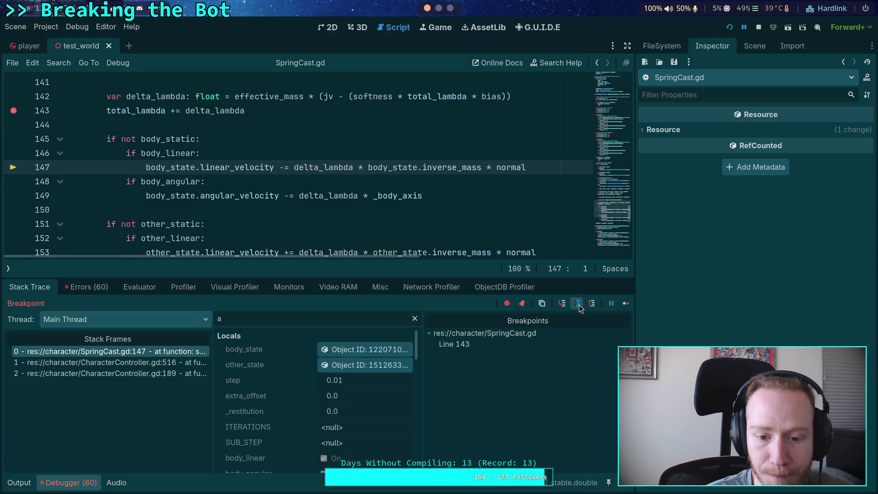
Re-inspect body_state's total gravity and center of mass, then move to Neovim
{"action": "left_click", "coordinate": [362, 352]}
{"action": "scroll", "coordinate": [752, 219], "scroll_direction": "down", "scroll_amount": 2}
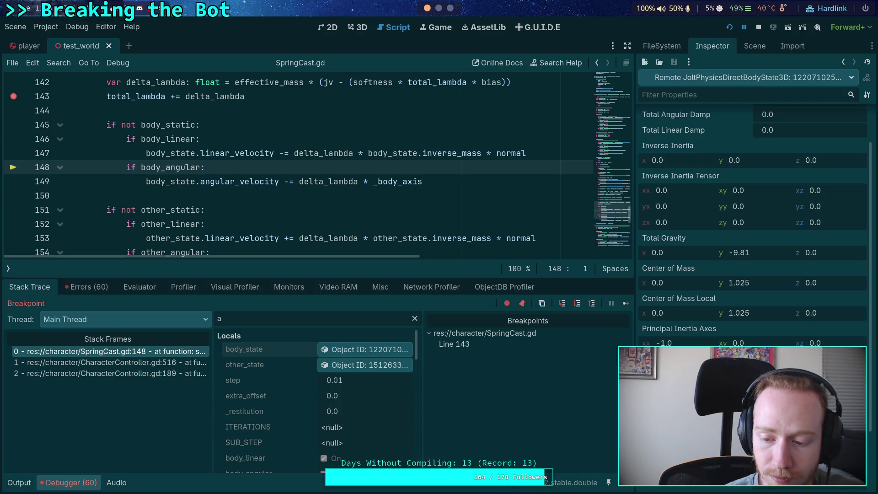
{"action": "key", "text": "super+1"}
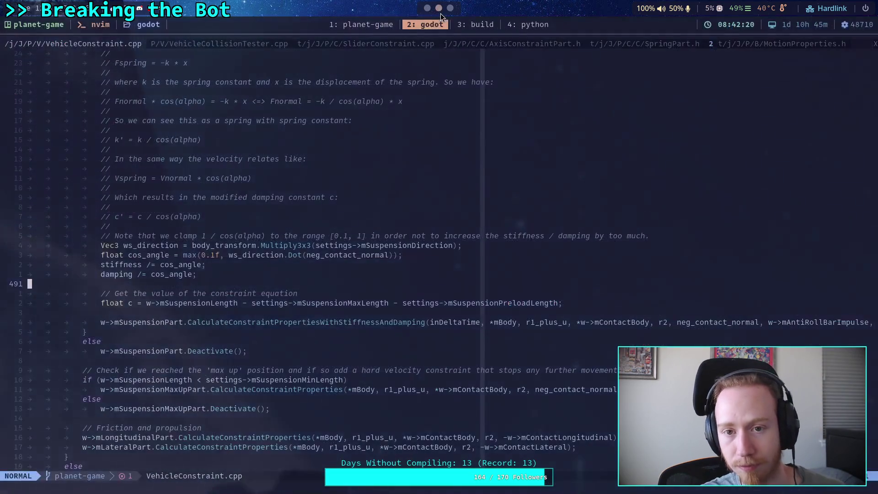
Evaluate 9.81/10 in the Python REPL, then return to the paused Godot debugger
{"action": "left_click", "coordinate": [523, 26]}
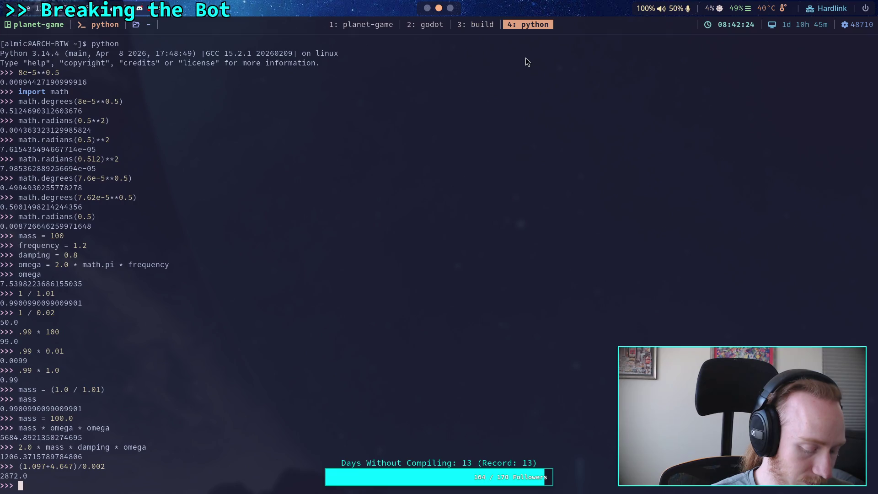
{"action": "type", "text": "9.81/10"}
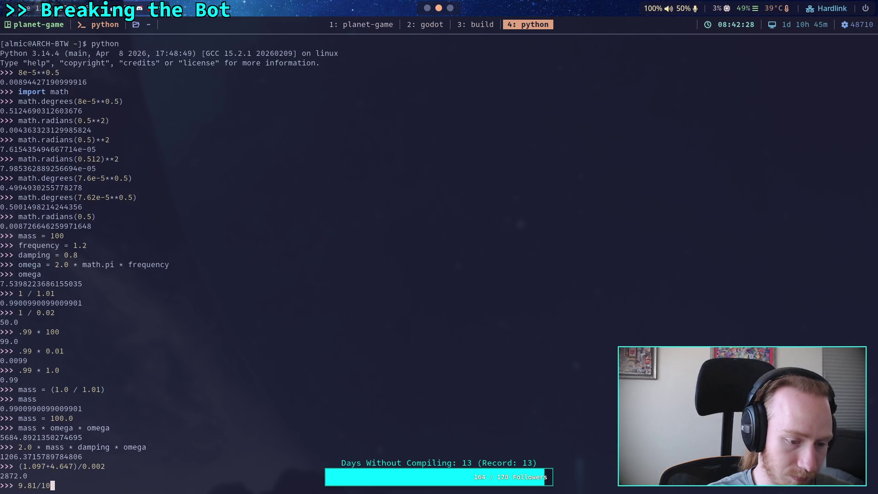
{"action": "key", "text": "Return"}
{"action": "left_click", "coordinate": [428, 8]}
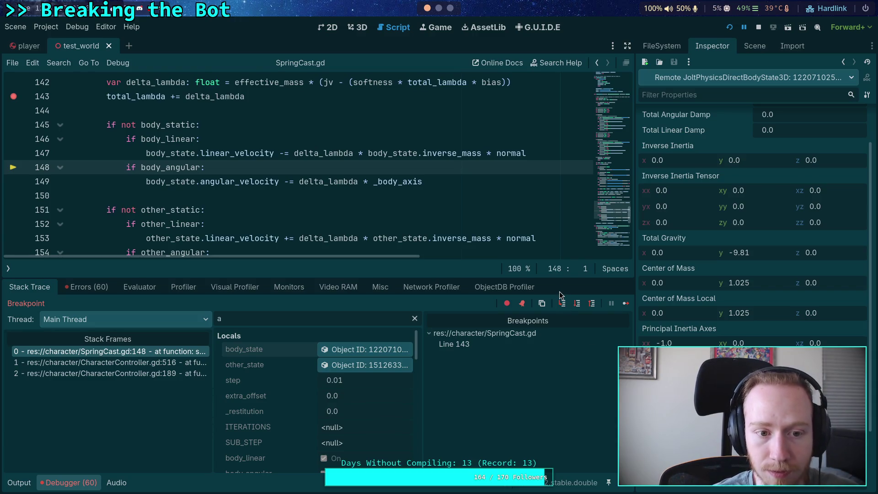
Resume execution to the line 143 breakpoint and scroll through the Locals panel
{"action": "left_click", "coordinate": [625, 307]}
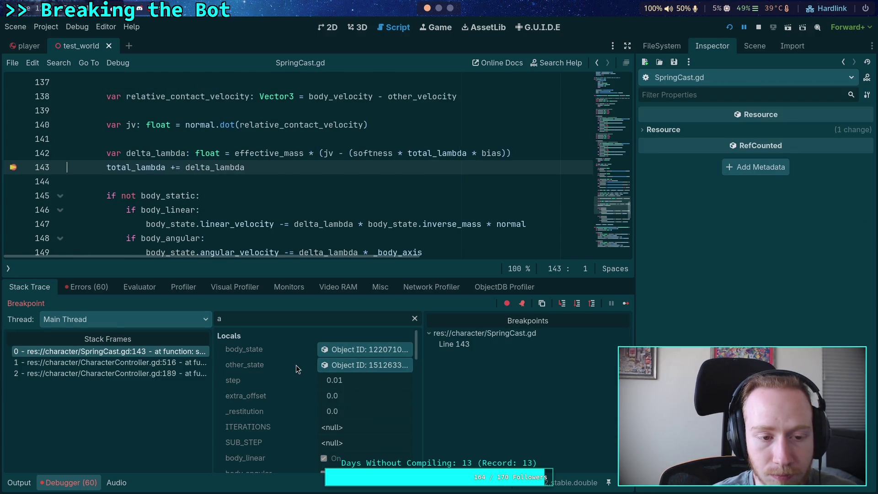
{"action": "scroll", "coordinate": [308, 373], "scroll_direction": "down", "scroll_amount": 5}
{"action": "scroll", "coordinate": [312, 377], "scroll_direction": "down", "scroll_amount": 15}
{"action": "scroll", "coordinate": [312, 376], "scroll_direction": "down", "scroll_amount": 1}
{"action": "scroll", "coordinate": [312, 377], "scroll_direction": "down", "scroll_amount": 2}
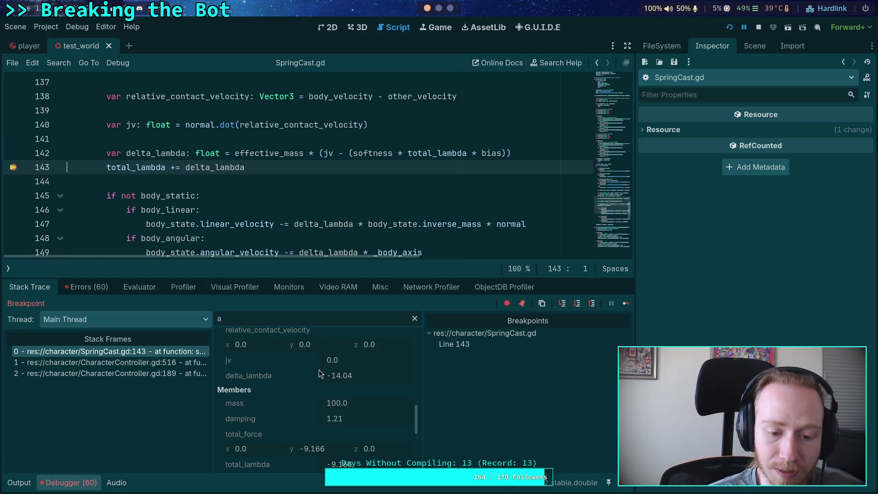
{"action": "scroll", "coordinate": [333, 416], "scroll_direction": "down", "scroll_amount": 6}
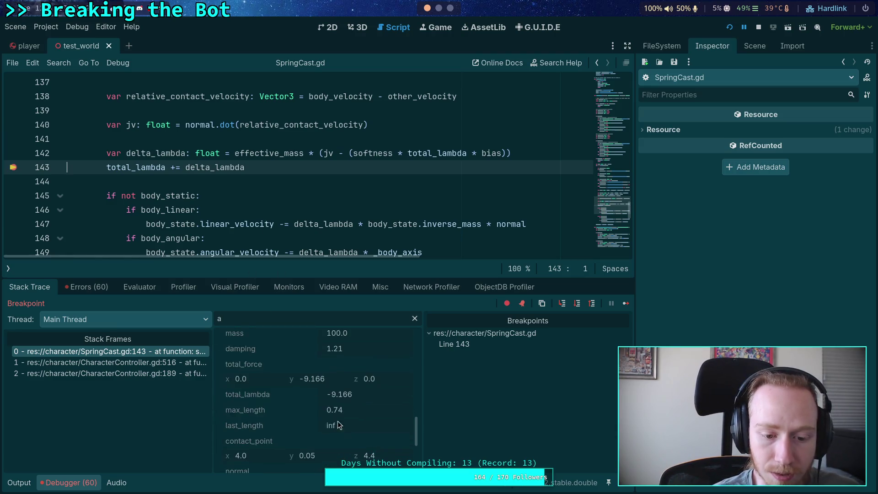
{"action": "scroll", "coordinate": [333, 416], "scroll_direction": "down", "scroll_amount": 5}
{"action": "scroll", "coordinate": [322, 415], "scroll_direction": "up", "scroll_amount": 6}
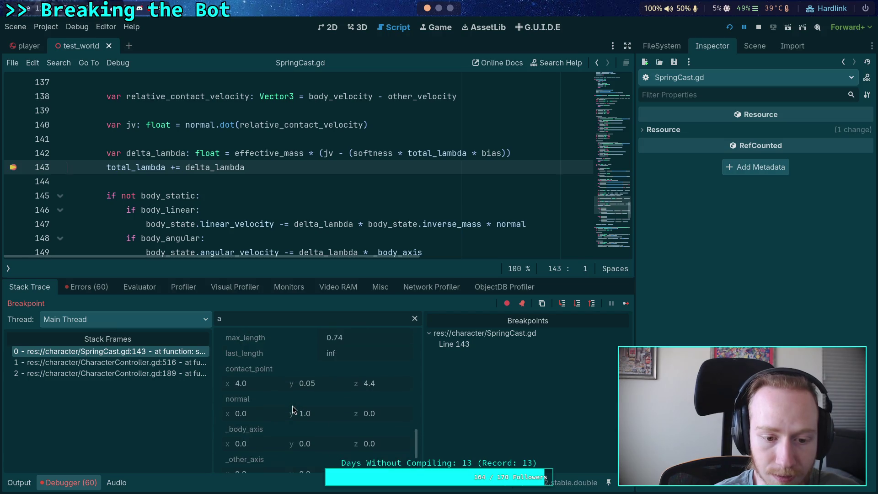
{"action": "scroll", "coordinate": [295, 410], "scroll_direction": "up", "scroll_amount": 1}
{"action": "scroll", "coordinate": [307, 413], "scroll_direction": "up", "scroll_amount": 8}
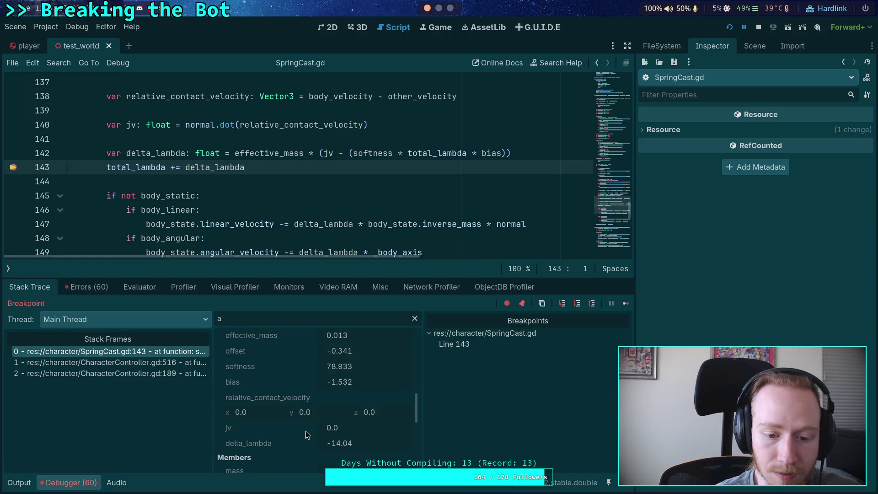
Check softness, bias -1.532, jv, delta_lambda -14.04 and total_lambda -9.166 on lines 142–143
{"action": "mouse_move", "coordinate": [375, 156]}
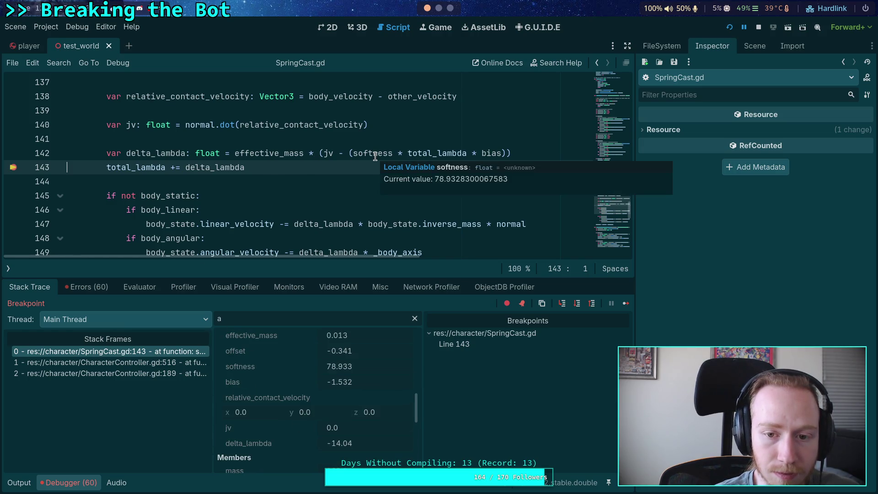
{"action": "mouse_move", "coordinate": [486, 151]}
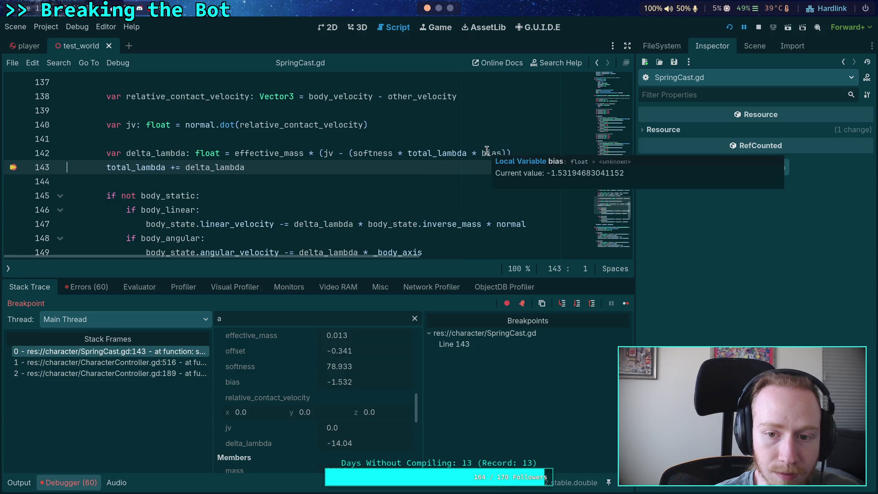
{"action": "mouse_move", "coordinate": [331, 154]}
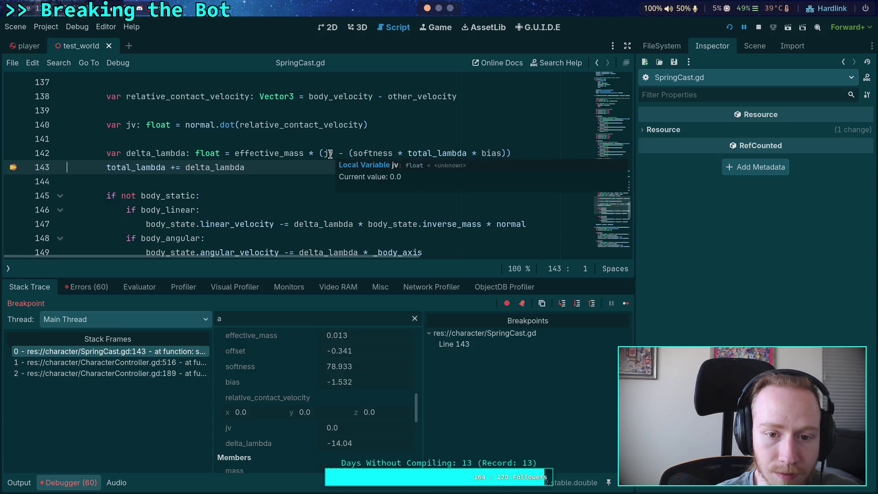
{"action": "mouse_move", "coordinate": [271, 156]}
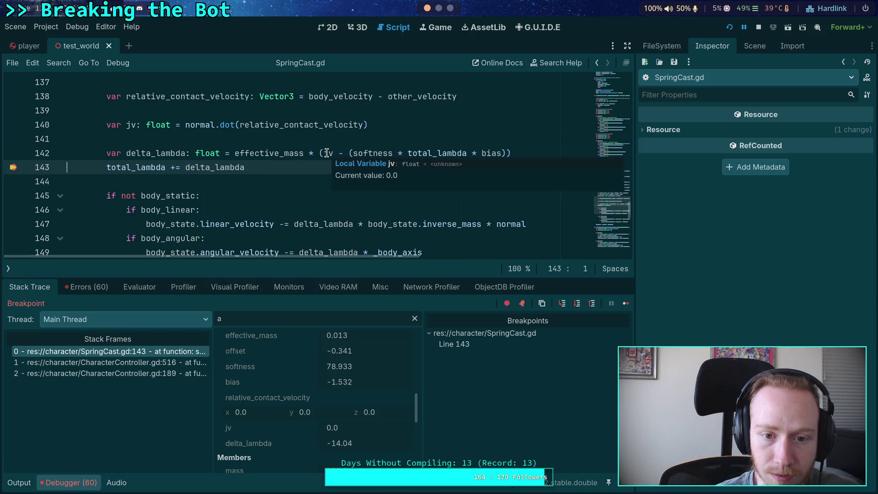
{"action": "mouse_move", "coordinate": [423, 152]}
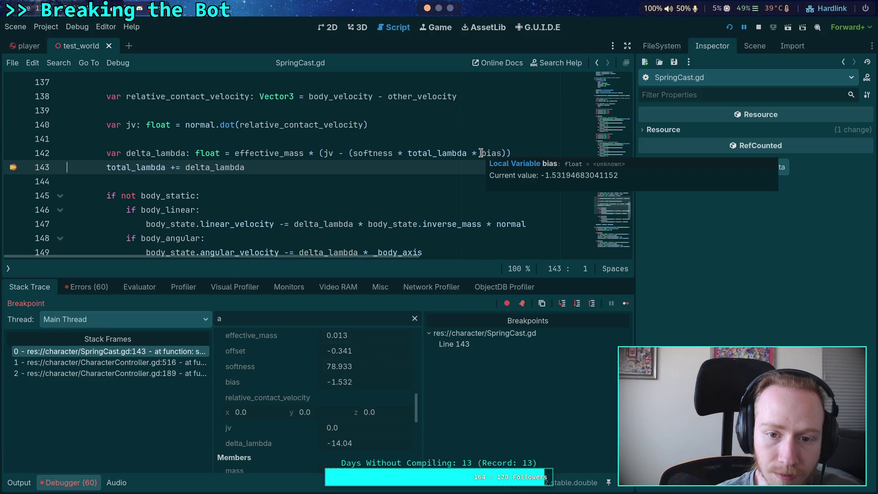
{"action": "mouse_move", "coordinate": [226, 166]}
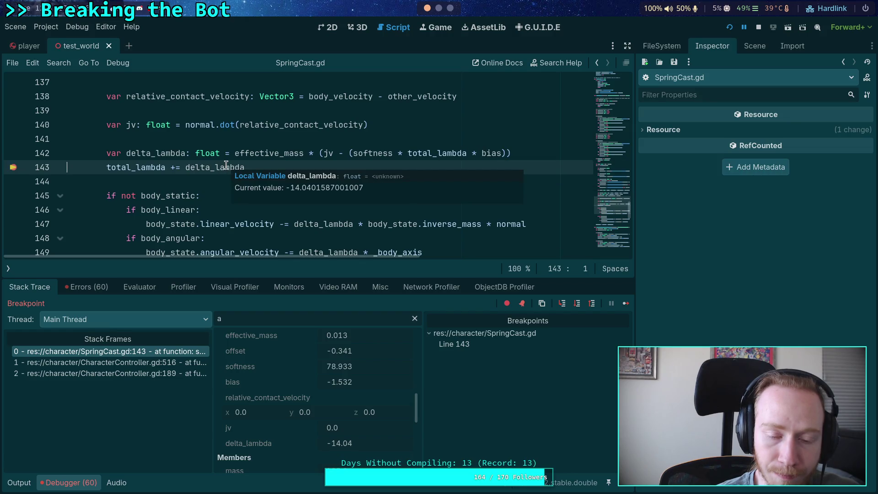
{"action": "mouse_move", "coordinate": [140, 167]}
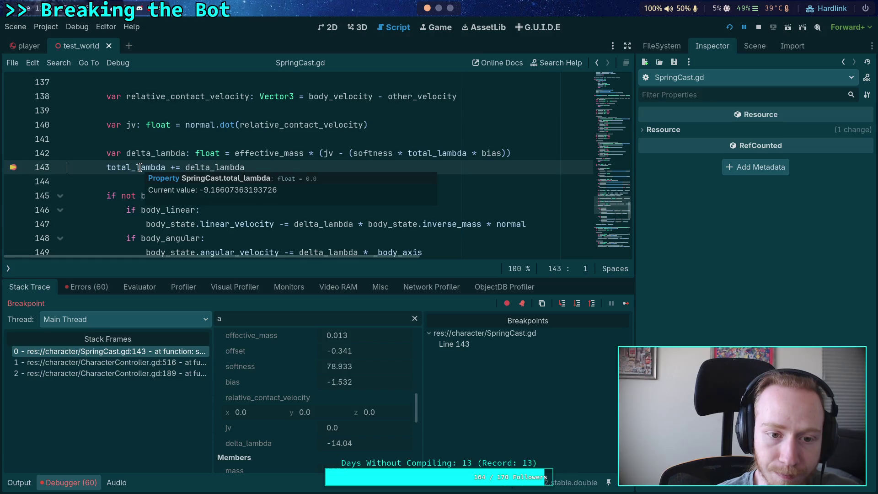
Step the solver over four lines from line 143 toward the body_angular check at line 148
{"action": "left_click", "coordinate": [578, 304]}
{"action": "left_click", "coordinate": [578, 304]}
{"action": "left_click", "coordinate": [578, 305]}
{"action": "left_click", "coordinate": [578, 305]}
Review body_state's physics properties in the Inspector, then leave Godot
{"action": "left_click", "coordinate": [364, 350]}
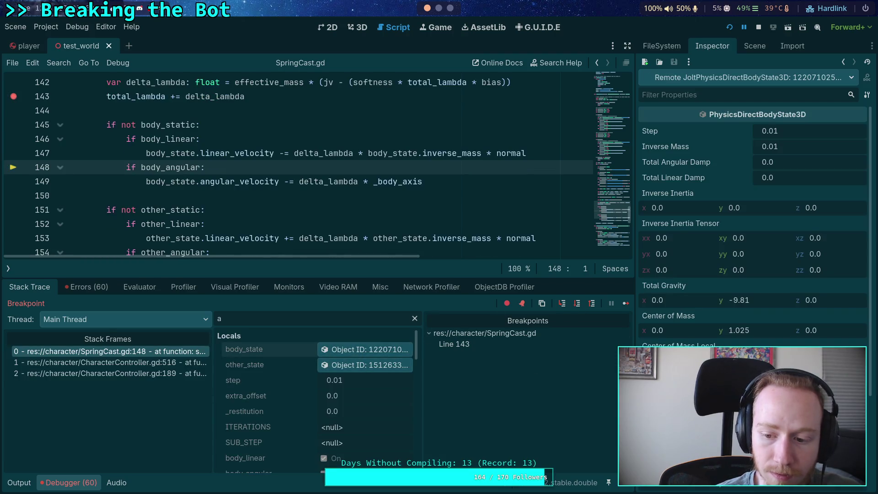
{"action": "scroll", "coordinate": [755, 206], "scroll_direction": "down", "scroll_amount": 4}
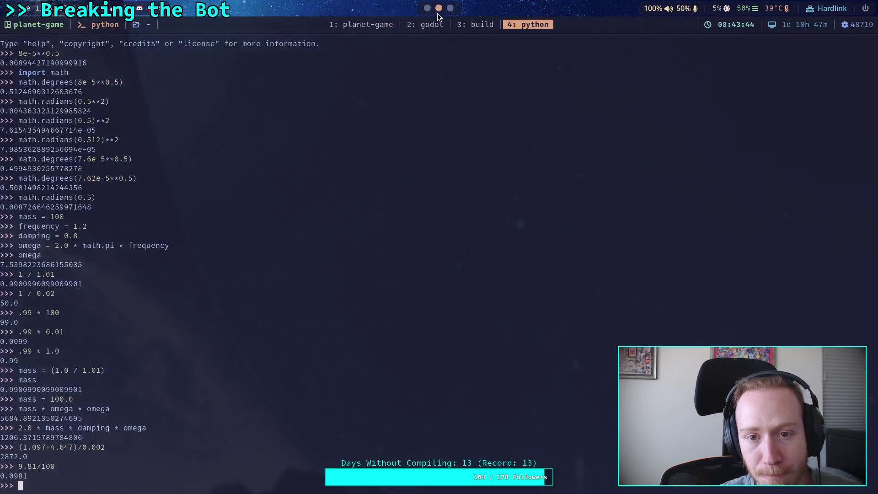
{"action": "left_click", "coordinate": [438, 8]}
Open AxisConstraintPart.h, read its effective-mass and spring property functions, and begin a /mTotalLambda search
{"action": "left_click", "coordinate": [422, 23]}
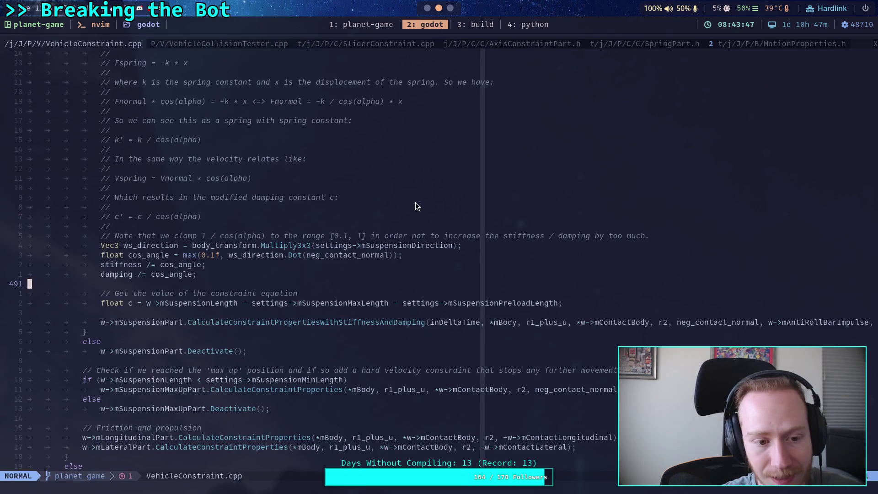
{"action": "left_click", "coordinate": [511, 43]}
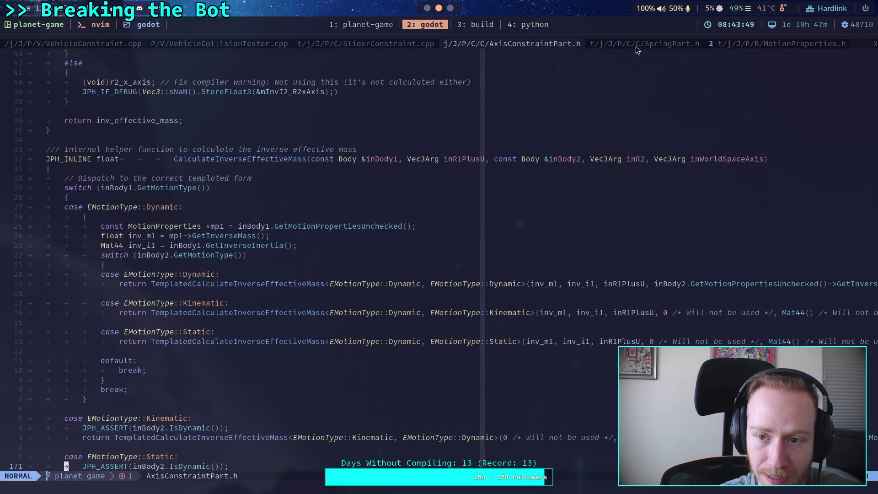
{"action": "scroll", "coordinate": [386, 215], "scroll_direction": "up", "scroll_amount": 15}
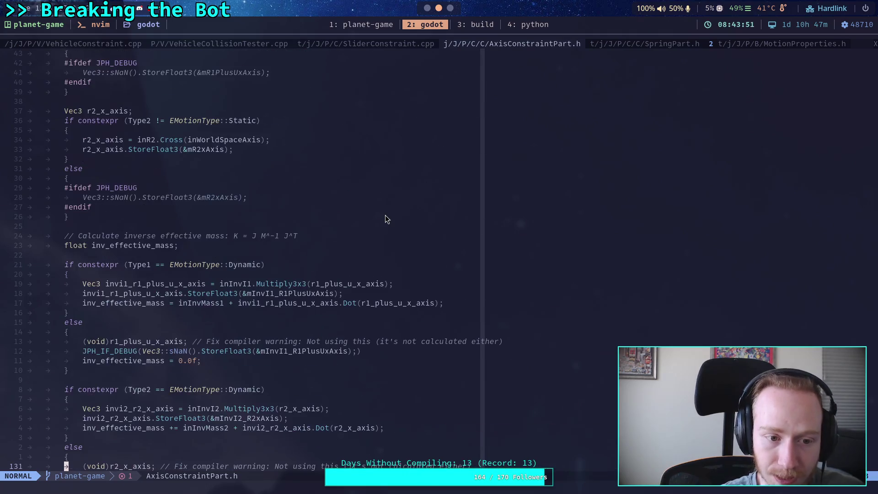
{"action": "scroll", "coordinate": [385, 215], "scroll_direction": "up", "scroll_amount": 12}
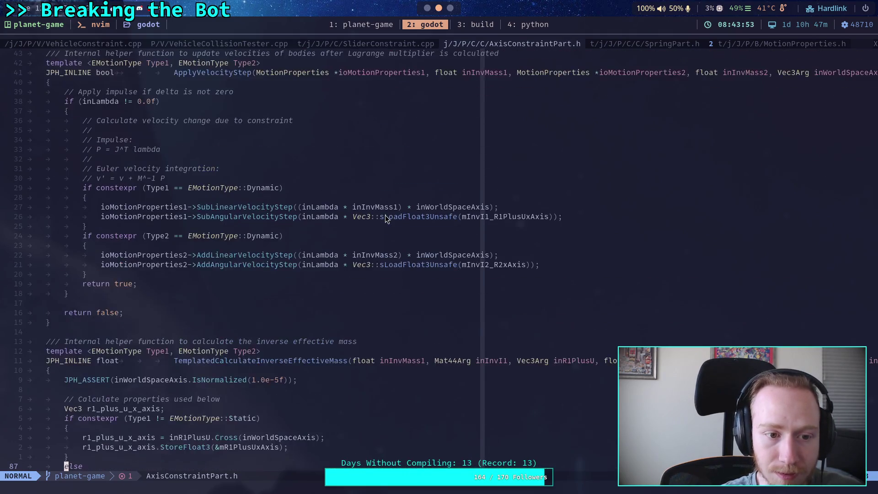
{"action": "scroll", "coordinate": [385, 215], "scroll_direction": "up", "scroll_amount": 8}
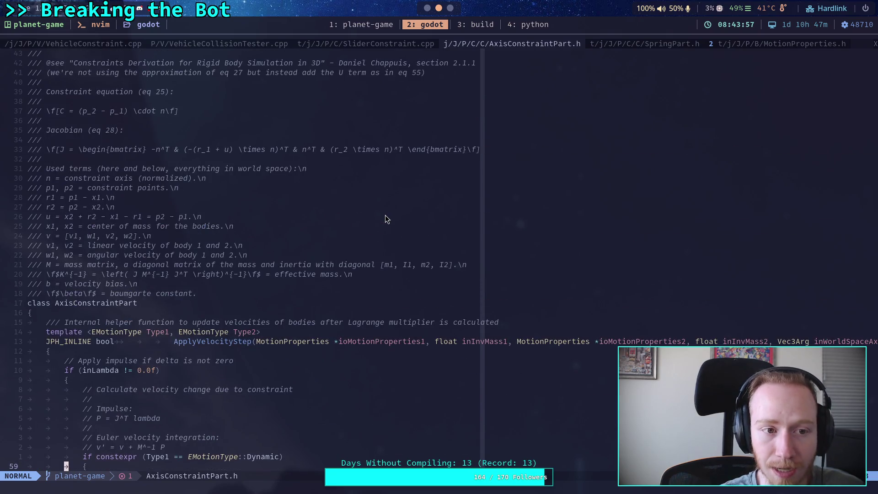
{"action": "scroll", "coordinate": [385, 215], "scroll_direction": "down", "scroll_amount": 20}
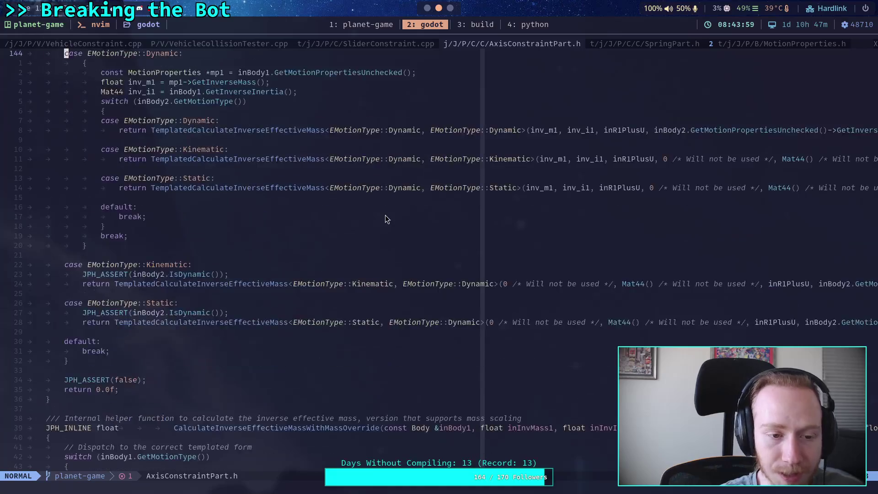
{"action": "scroll", "coordinate": [385, 215], "scroll_direction": "down", "scroll_amount": 20}
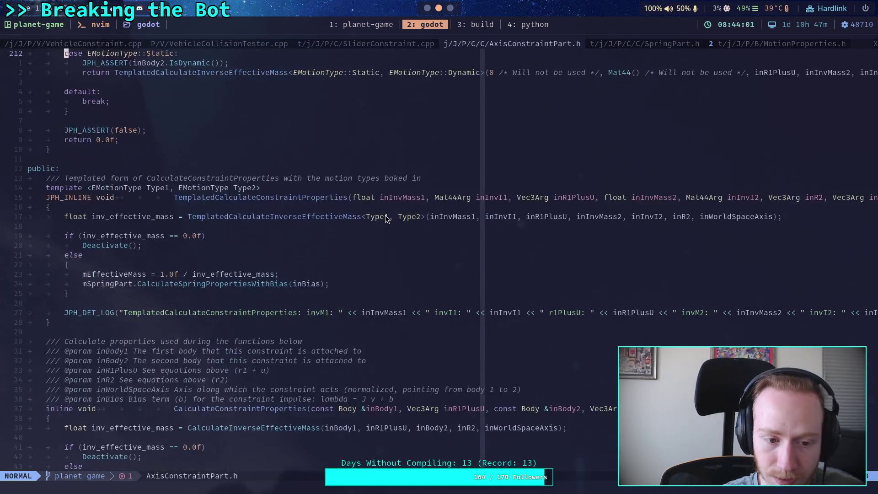
{"action": "scroll", "coordinate": [386, 218], "scroll_direction": "down", "scroll_amount": 15}
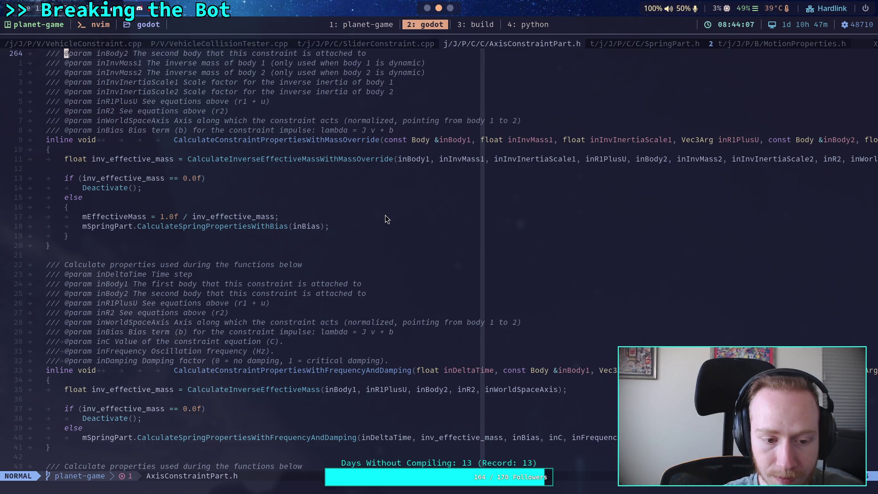
{"action": "type", "text": "/"}
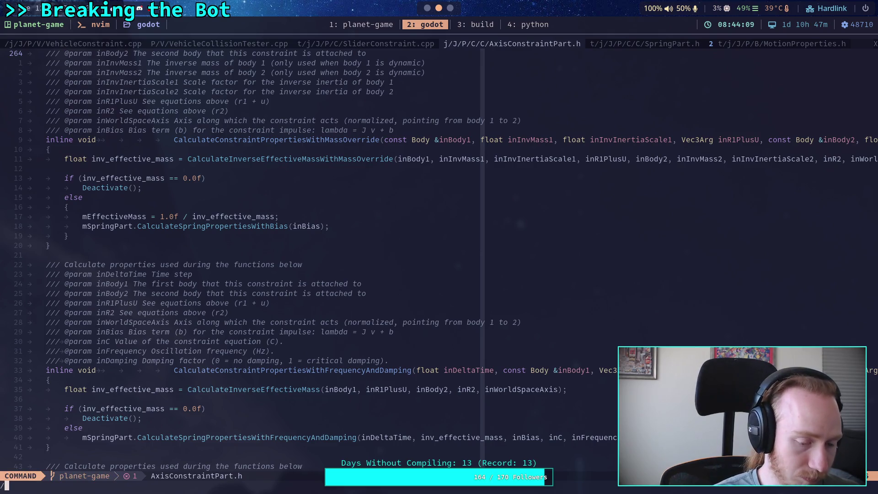
{"action": "type", "text": "mTotalLa"}
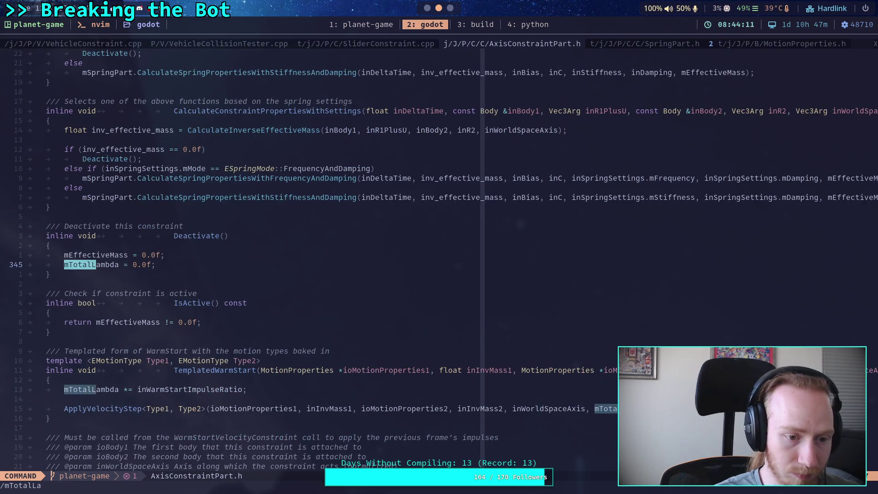
{"action": "type", "text": "mbda"}
Step through every mTotalLambda match until it wraps to line 239, then start a project-wide search for 'fgSetTotalLamd'
{"action": "key", "text": "Return"}
{"action": "key", "text": "n"}
{"action": "key", "text": "n"}
{"action": "key", "text": "n"}
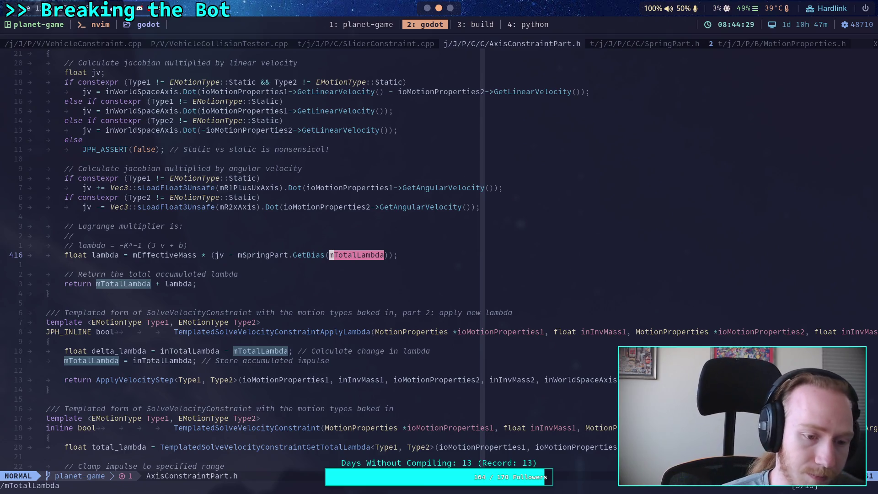
{"action": "key", "text": "n"}
{"action": "key", "text": "n"}
{"action": "key", "text": "n"}
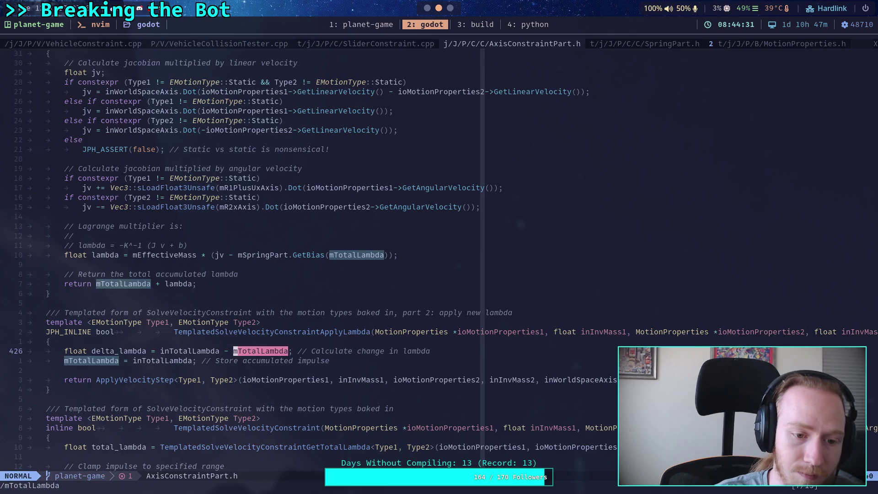
{"action": "key", "text": "n"}
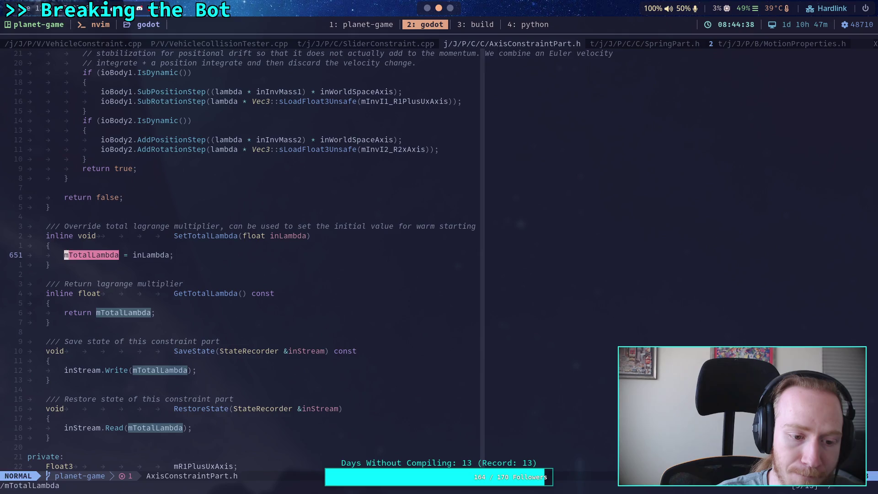
{"action": "key", "text": "n"}
{"action": "key", "text": "n"}
{"action": "key", "text": "n"}
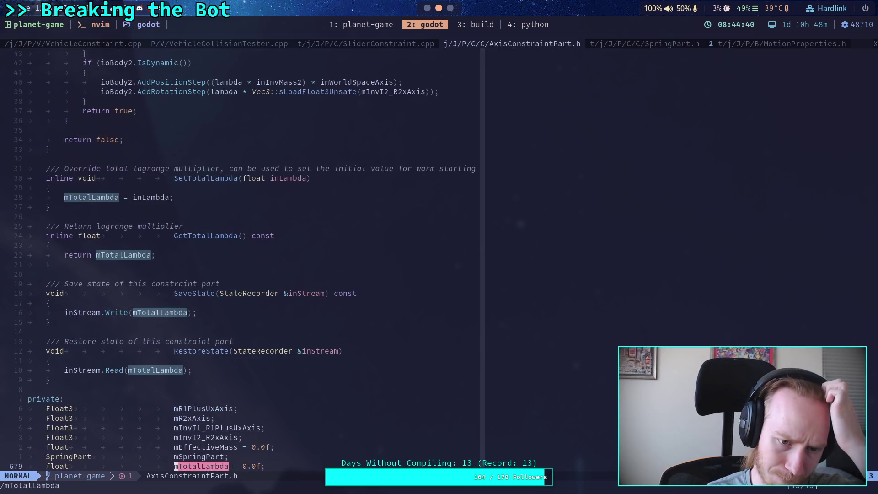
{"action": "key", "text": "n"}
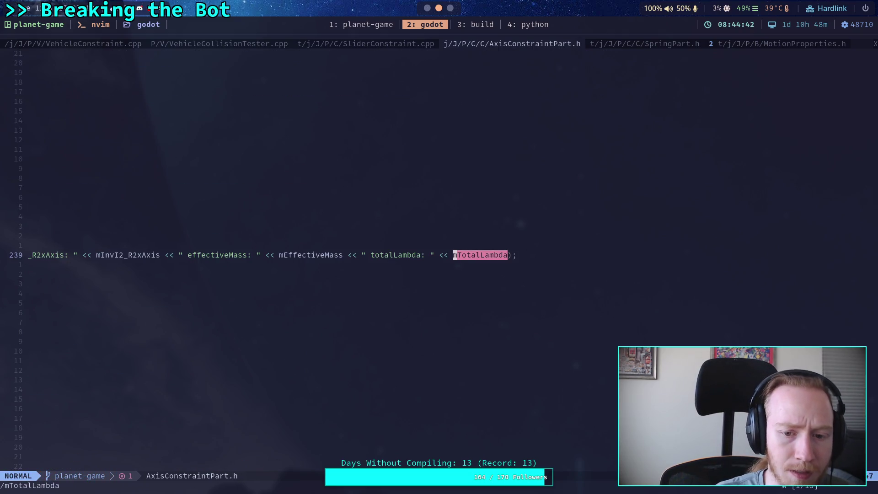
{"action": "key", "text": "space"}
{"action": "type", "text": "fg"}
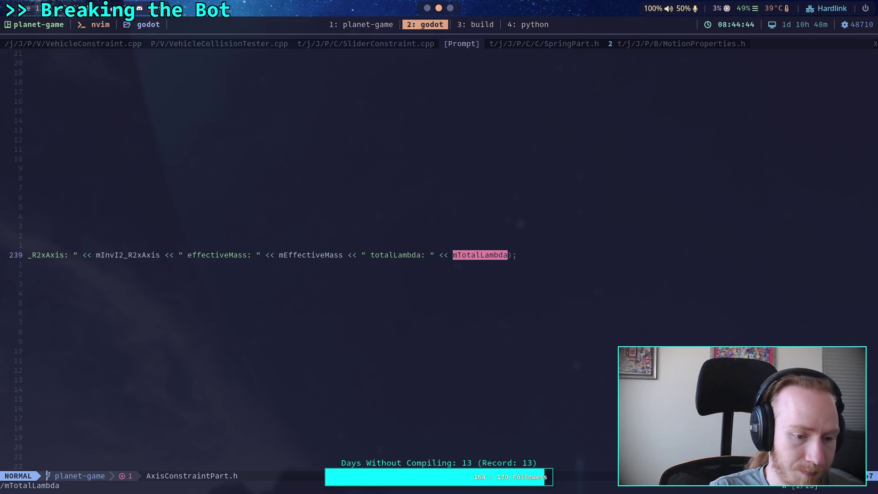
{"action": "type", "text": "SetTotalLam"}
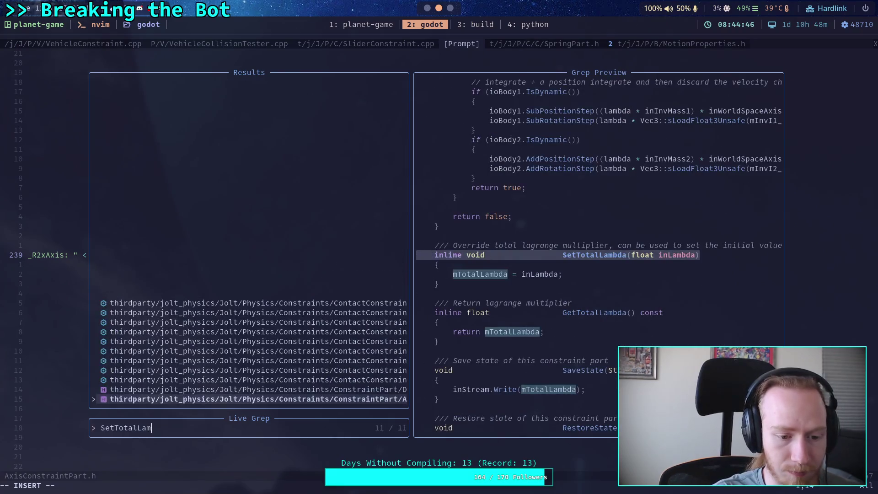
{"action": "type", "text": "bda"}
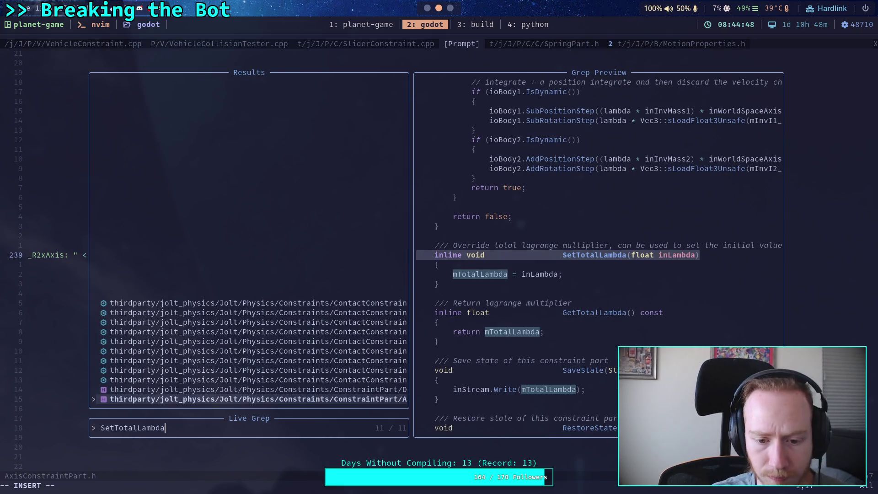
{"action": "key", "text": "ctrl+p"}
{"action": "key", "text": "ctrl+p"}
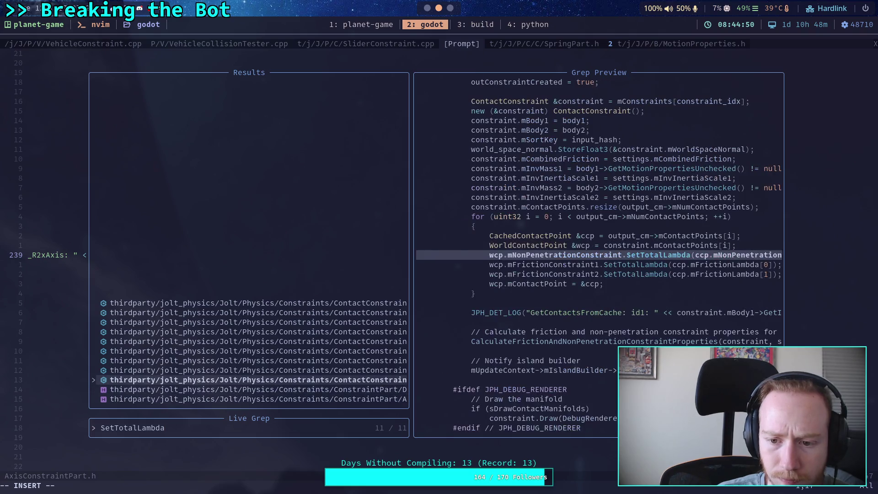
{"action": "key", "text": "ctrl+p"}
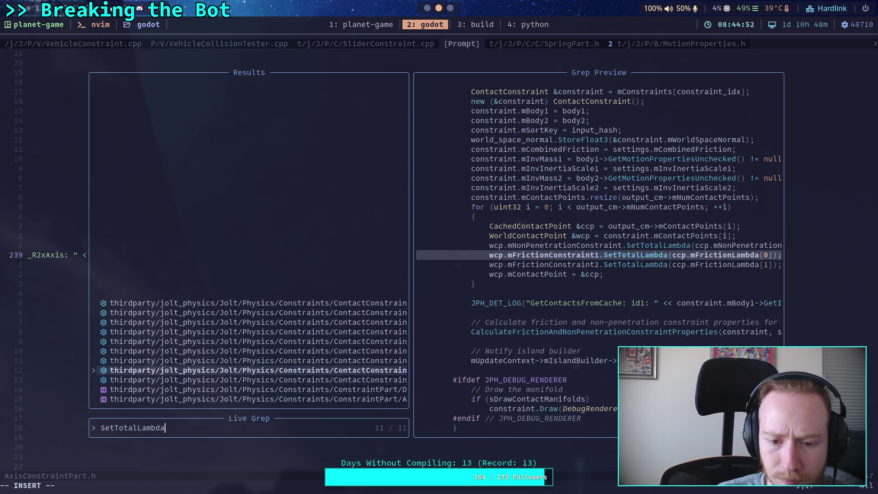
{"action": "key", "text": "ctrl+p"}
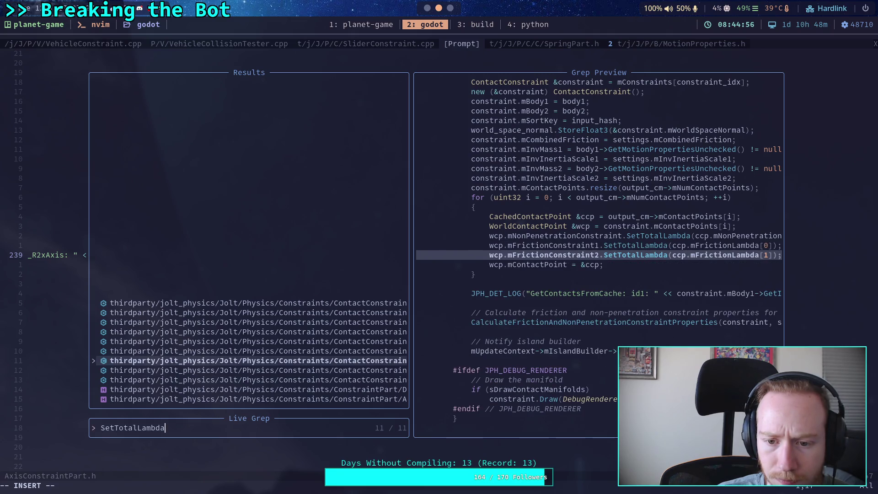
{"action": "key", "text": "ctrl+p"}
{"action": "key", "text": "ctrl+p"}
{"action": "key", "text": "ctrl+p"}
{"action": "key", "text": "ctrl+p"}
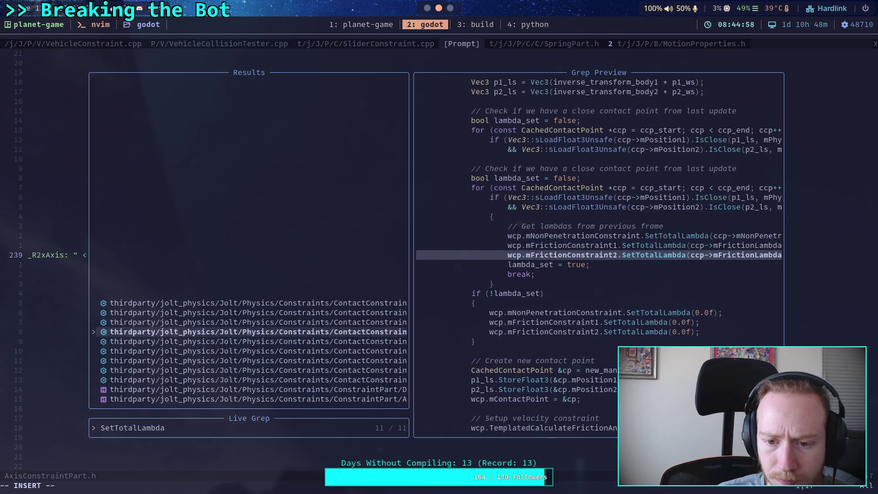
{"action": "key", "text": "ctrl+p"}
{"action": "key", "text": "ctrl+p"}
{"action": "key", "text": "ctrl+p"}
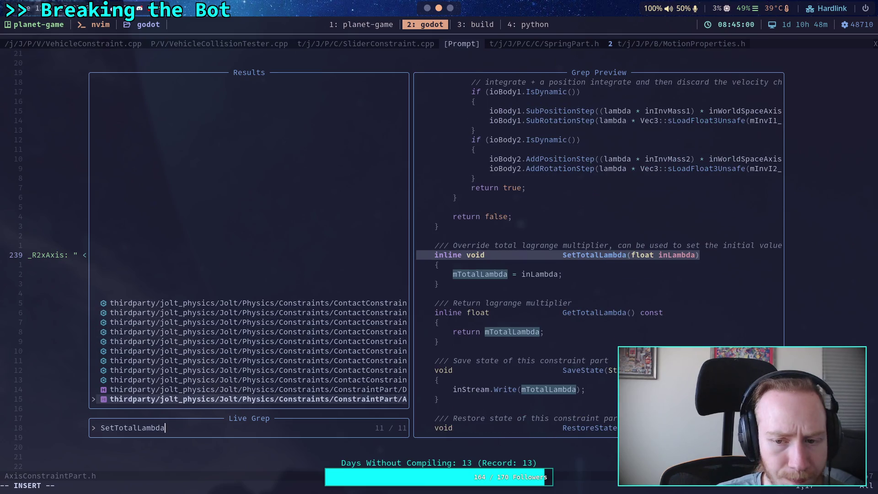
{"action": "key", "text": "Return"}
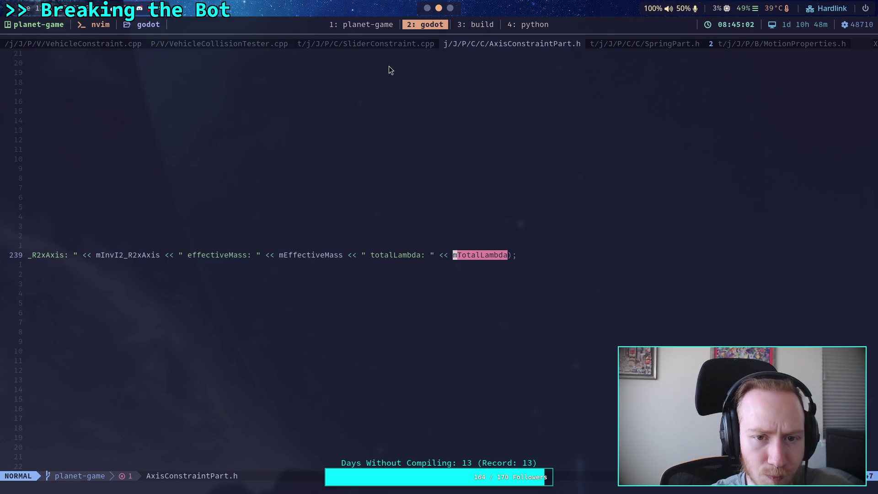
{"action": "left_click", "coordinate": [427, 8]}
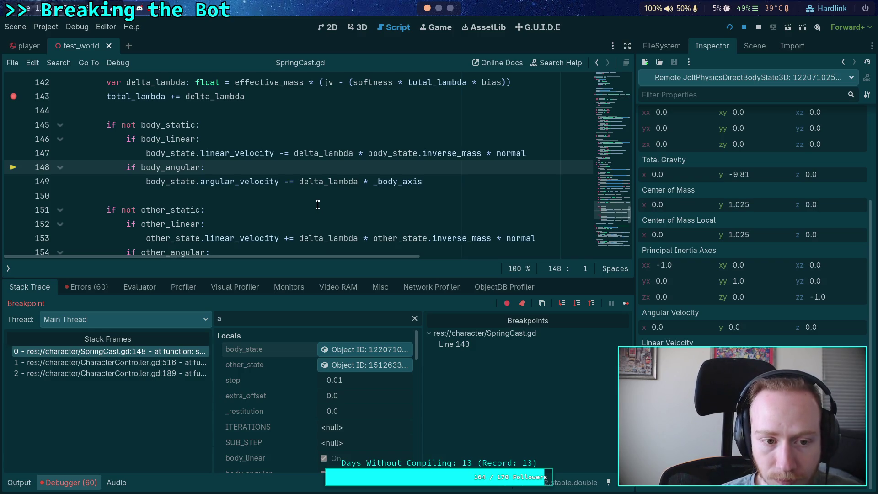
Read delta_lambda at the line-148 pause, then resume the game to the next breakpoint
{"action": "mouse_move", "coordinate": [353, 234]}
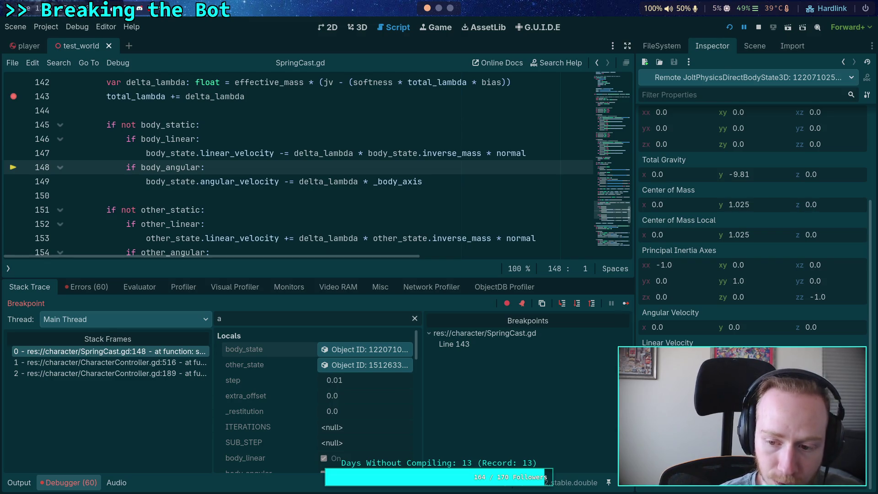
{"action": "left_click", "coordinate": [625, 303]}
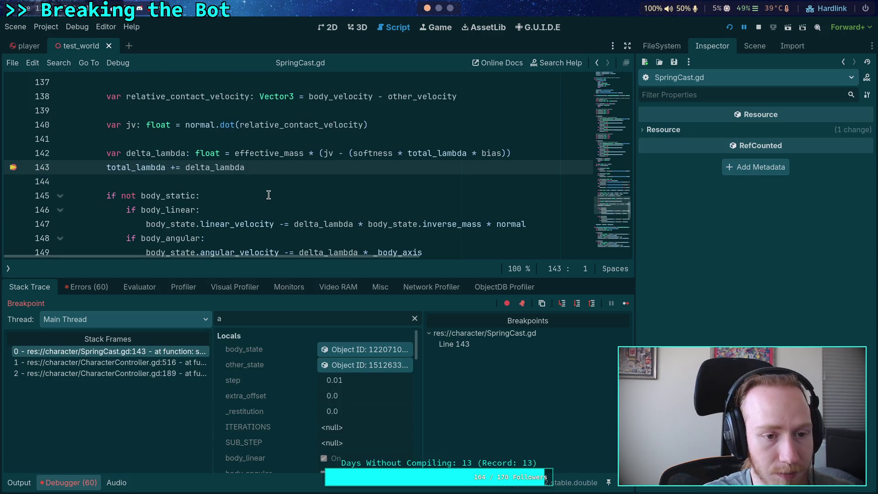
Inspect body_state and the Locals/Members at line 143, noting total_lambda -23.206 and softness 78.933
{"action": "scroll", "coordinate": [382, 238], "scroll_direction": "down", "scroll_amount": 1}
{"action": "left_click", "coordinate": [364, 351]}
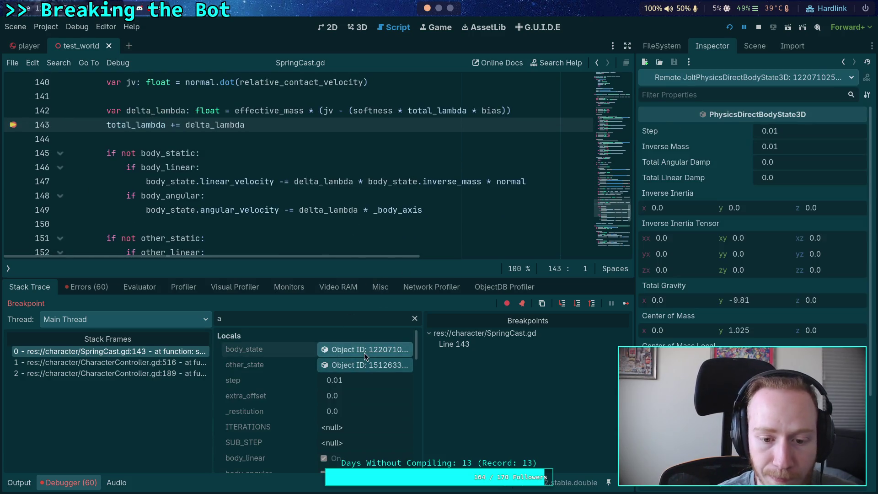
{"action": "scroll", "coordinate": [754, 219], "scroll_direction": "down", "scroll_amount": 5}
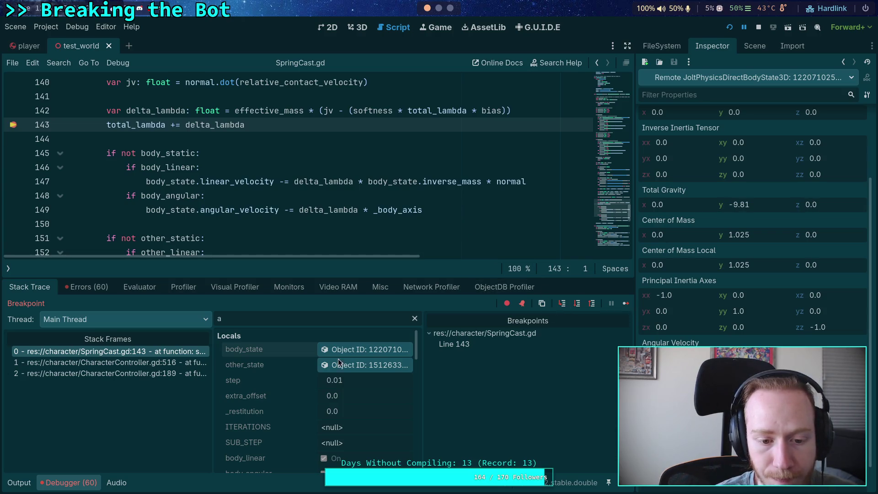
{"action": "scroll", "coordinate": [341, 364], "scroll_direction": "down", "scroll_amount": 5}
{"action": "scroll", "coordinate": [341, 384], "scroll_direction": "down", "scroll_amount": 10}
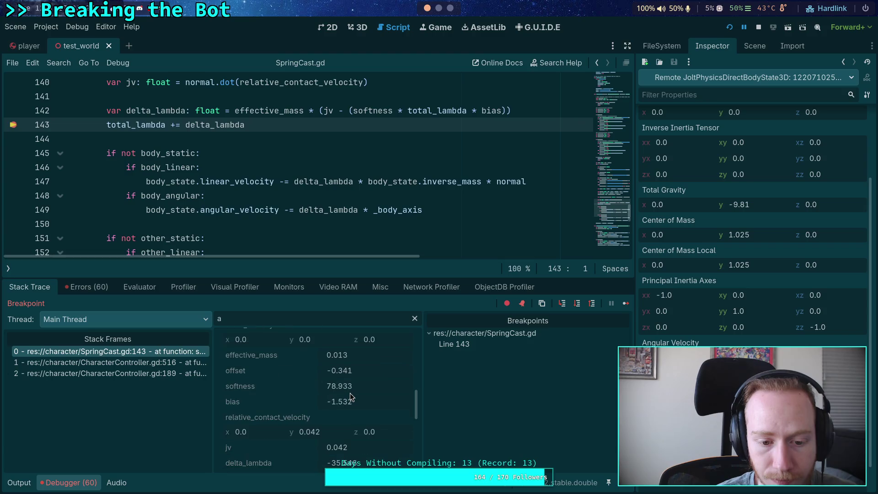
{"action": "scroll", "coordinate": [351, 397], "scroll_direction": "down", "scroll_amount": 3}
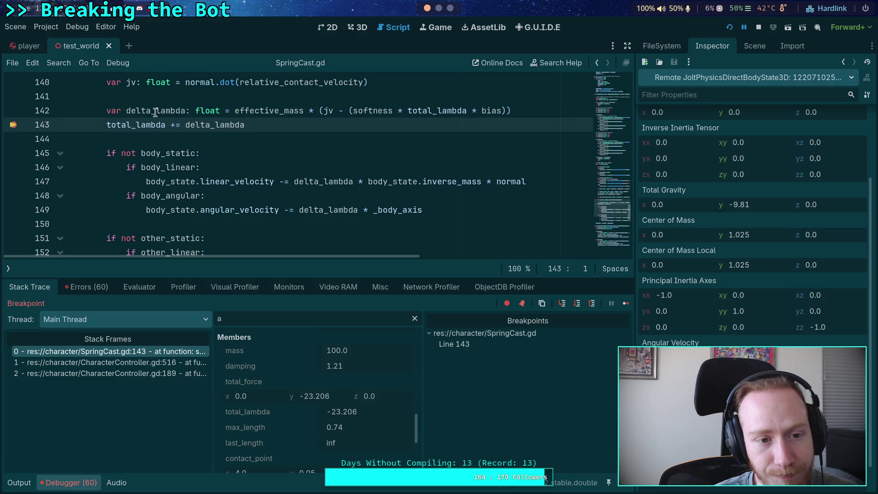
{"action": "mouse_move", "coordinate": [155, 112]}
{"action": "scroll", "coordinate": [284, 177], "scroll_direction": "up", "scroll_amount": 2}
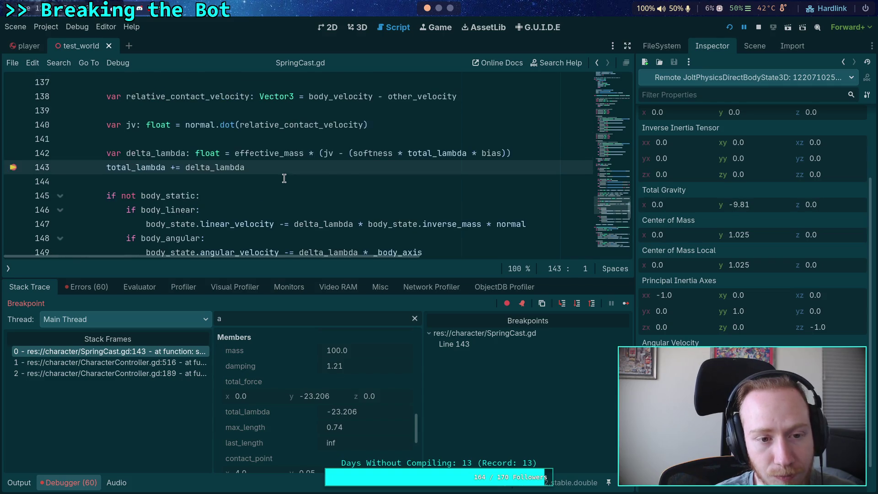
{"action": "scroll", "coordinate": [288, 192], "scroll_direction": "down", "scroll_amount": 1}
Compare with Jolt's GetBias formula in SpringPart.h, then return to SpringCast.gd
{"action": "mouse_move", "coordinate": [296, 219]}
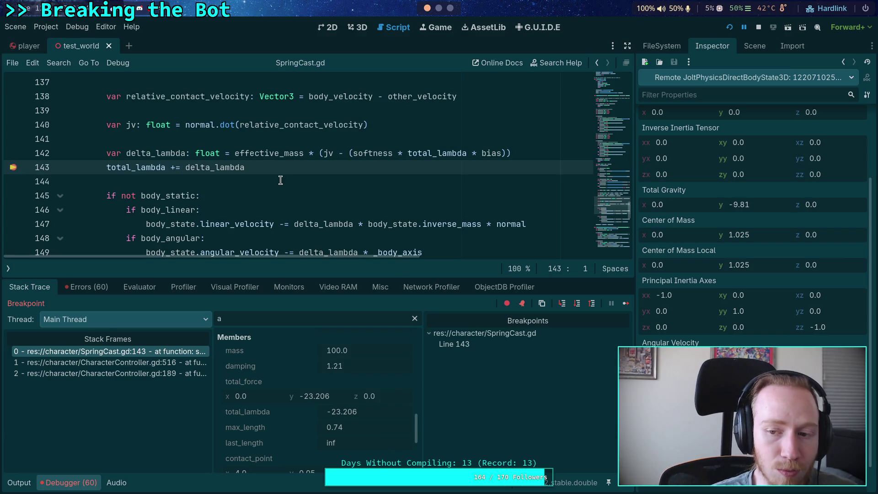
{"action": "key", "text": "super+Left"}
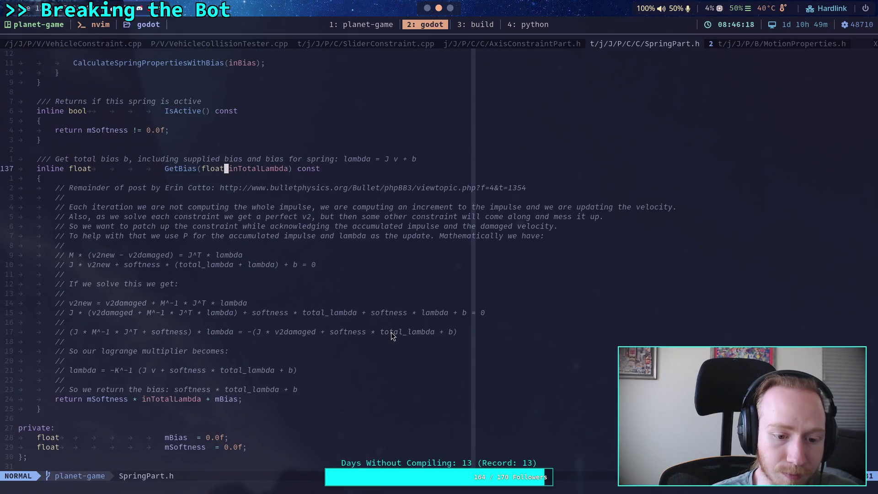
{"action": "key", "text": "super+Right"}
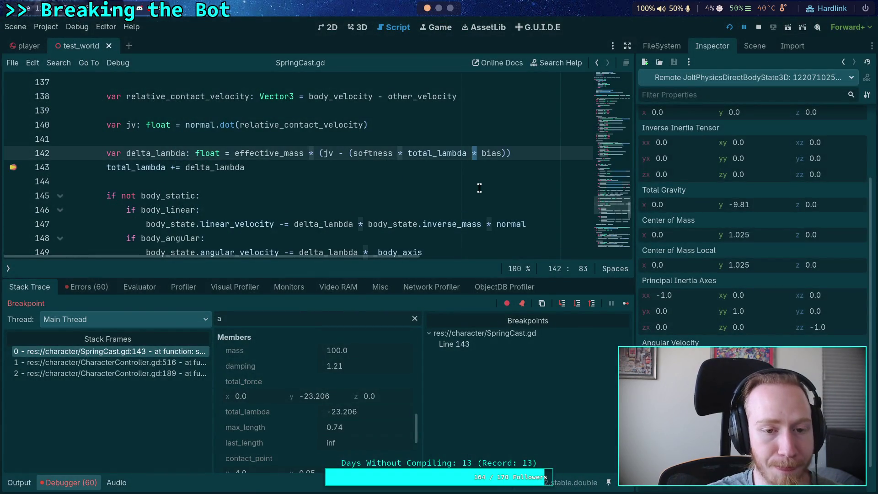
Change the * before bias on line 142 to +, stop debugging, clear the line-143 breakpoint, and relaunch
{"action": "key", "text": "Delete"}
{"action": "type", "text": "+"}
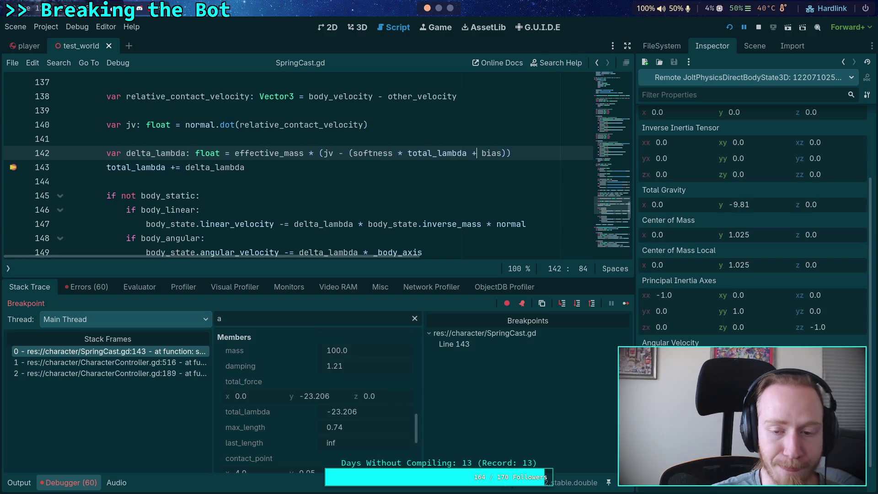
{"action": "left_click", "coordinate": [758, 27]}
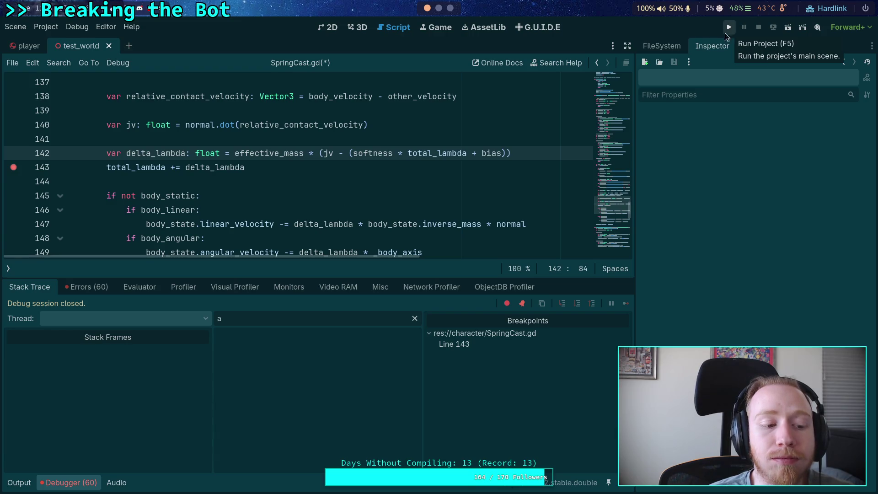
{"action": "left_click", "coordinate": [13, 167]}
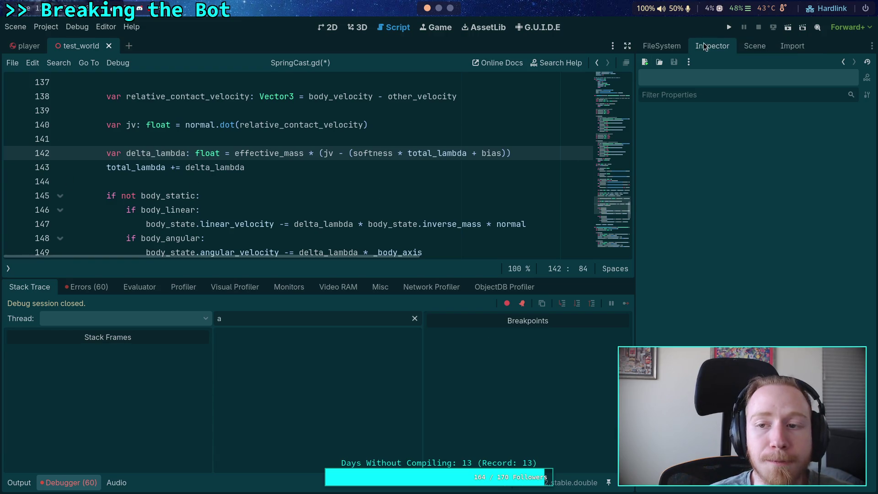
{"action": "key", "text": "F5"}
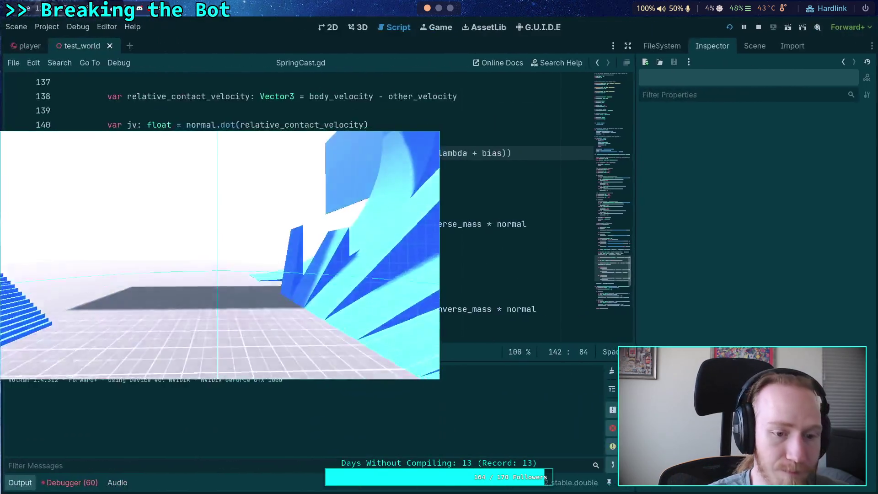
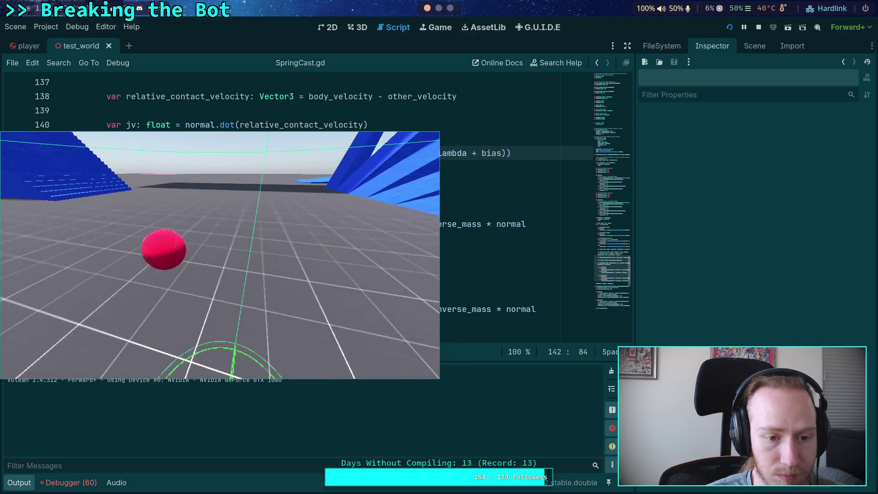
End the test_world play session, collapse the Output panel and show the Scene dock's node tree
{"action": "left_click", "coordinate": [759, 28]}
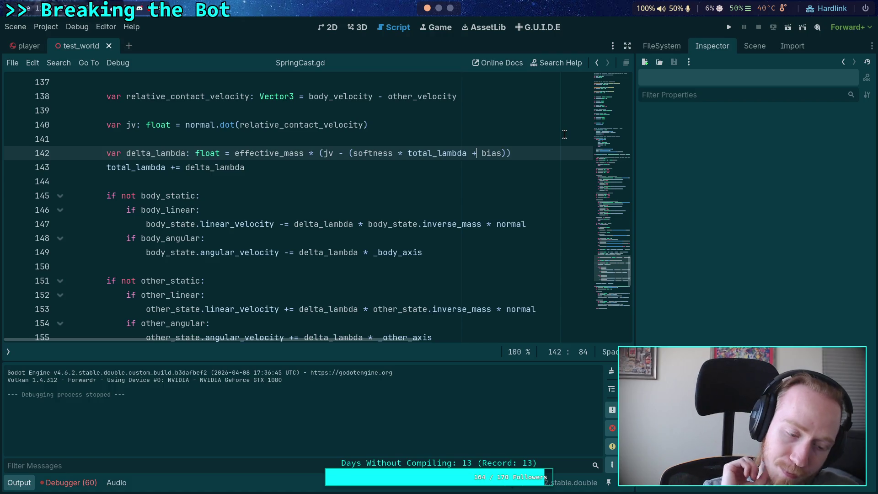
{"action": "scroll", "coordinate": [297, 215], "scroll_direction": "up", "scroll_amount": 1}
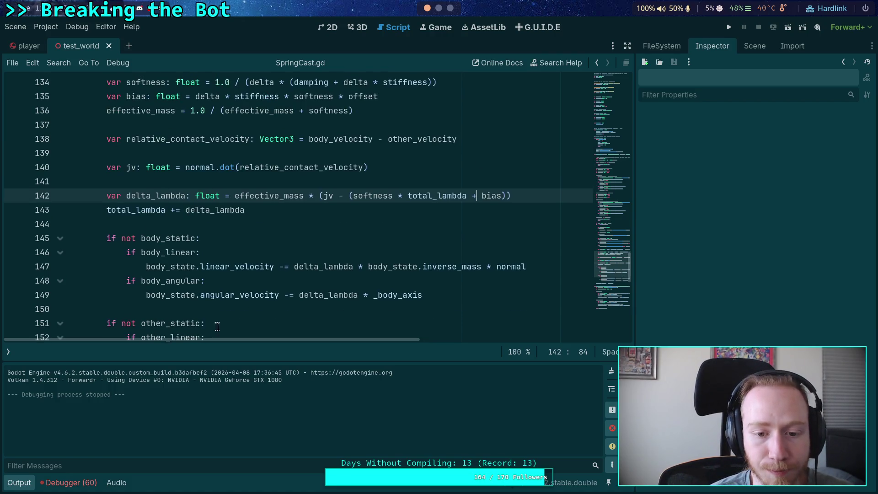
{"action": "left_click", "coordinate": [26, 483]}
{"action": "scroll", "coordinate": [274, 338], "scroll_direction": "up", "scroll_amount": 3}
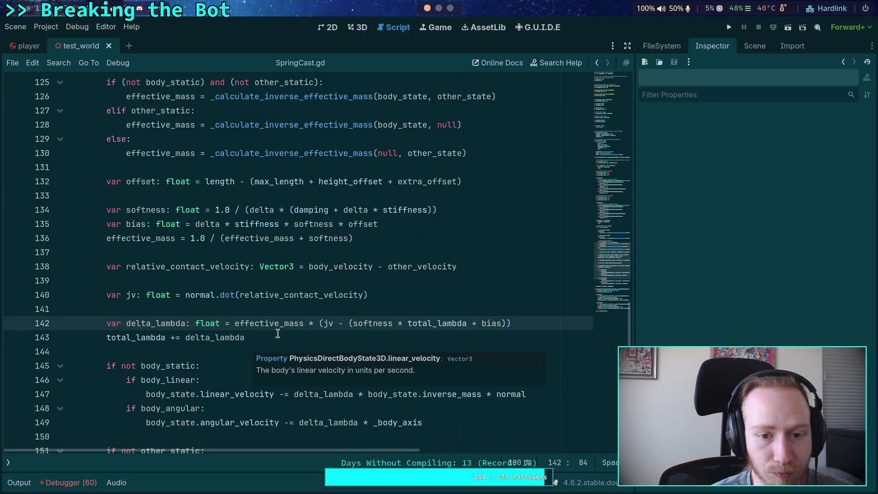
{"action": "left_click", "coordinate": [755, 46]}
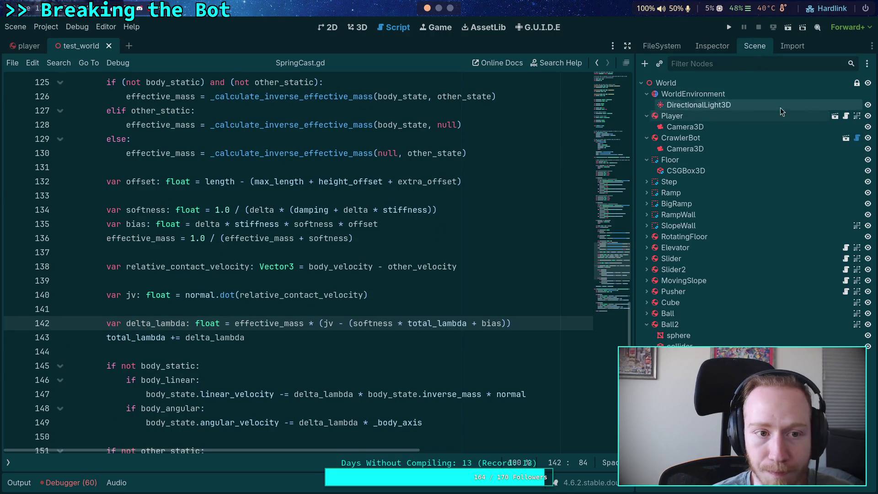
In the player scene, edit spring_cast's Stiffness, cross-checking Jolt's SpringPart.h and the Python calculations
{"action": "left_click", "coordinate": [23, 46]}
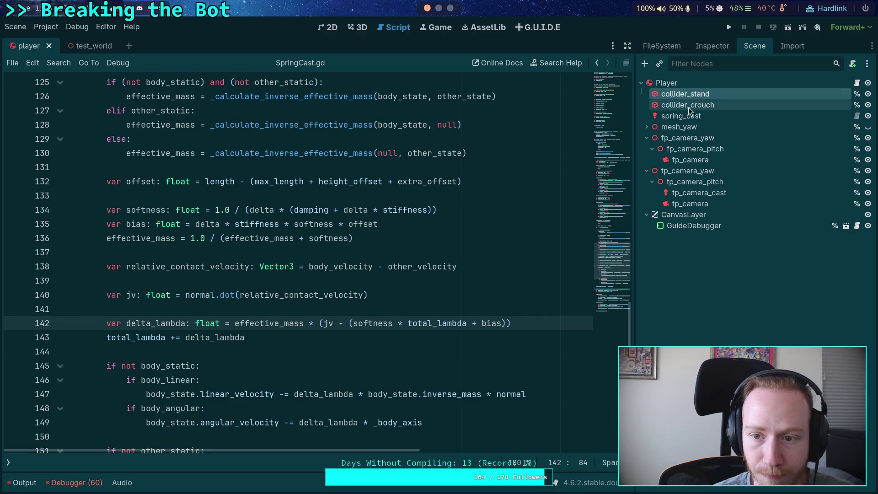
{"action": "left_click", "coordinate": [717, 48]}
{"action": "left_click", "coordinate": [782, 146]}
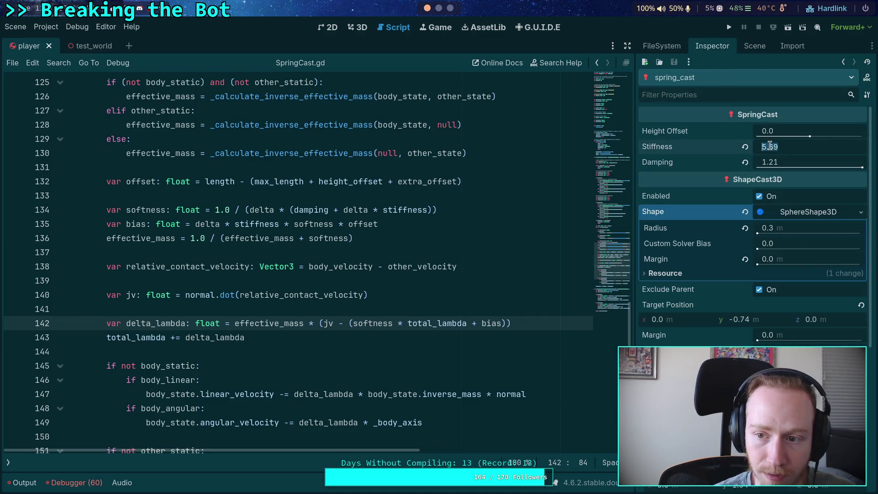
{"action": "key", "text": "alt+Tab"}
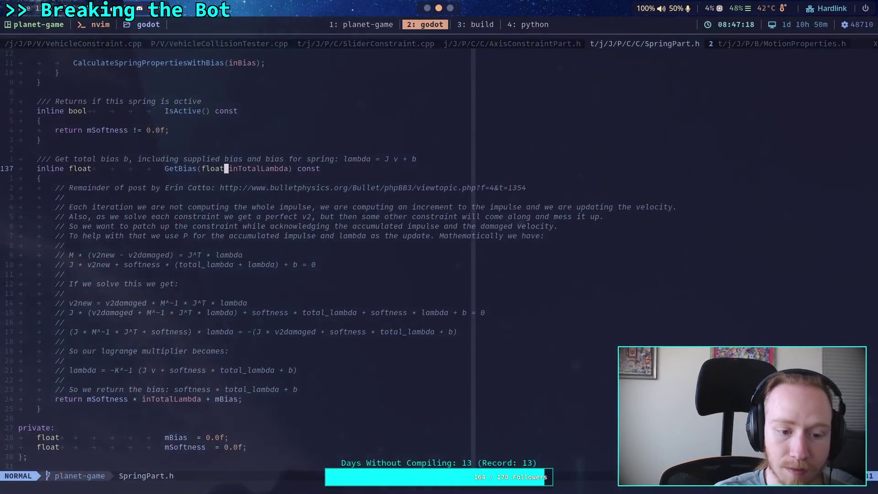
{"action": "key", "text": "super+4"}
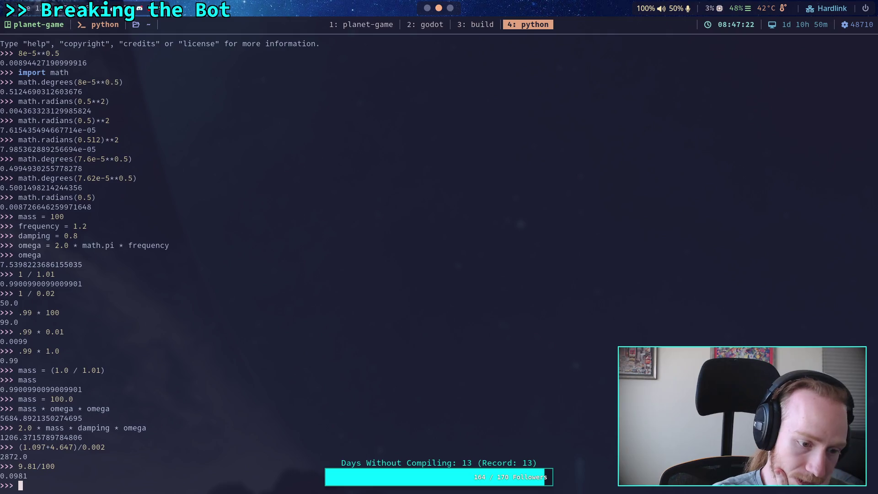
{"action": "key", "text": "super+2"}
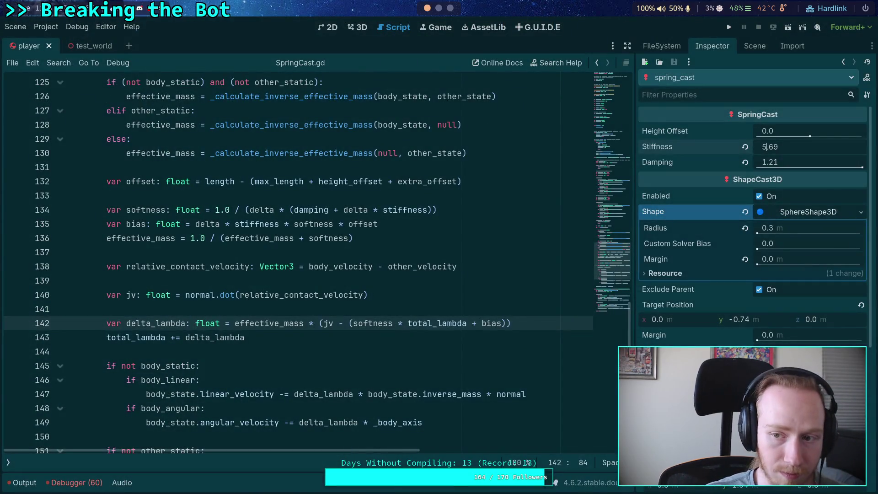
Set spring_cast's Stiffness to 5685
{"action": "key", "text": "BackSpace"}
{"action": "type", "text": "8"}
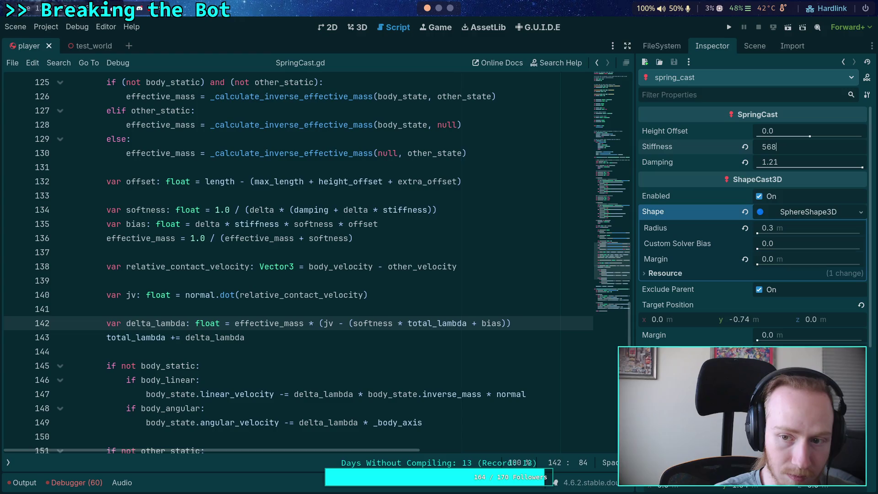
{"action": "type", "text": "5"}
{"action": "key", "text": "Return"}
Check the computed damping in Python, set Damping to 1206, save the player scene and run the game
{"action": "left_click", "coordinate": [777, 162]}
{"action": "key", "text": "super+4"}
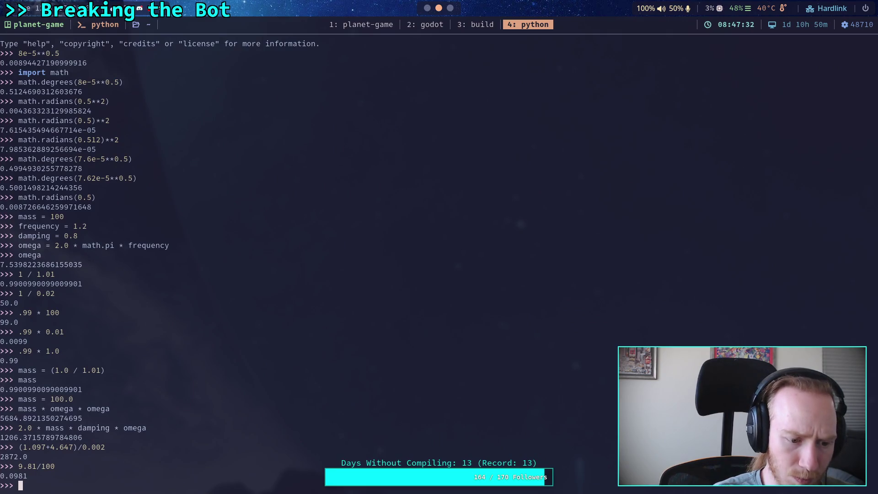
{"action": "key", "text": "super+2"}
{"action": "key", "text": "BackSpace"}
{"action": "key", "text": "BackSpace"}
{"action": "key", "text": "BackSpace"}
{"action": "key", "text": "BackSpace"}
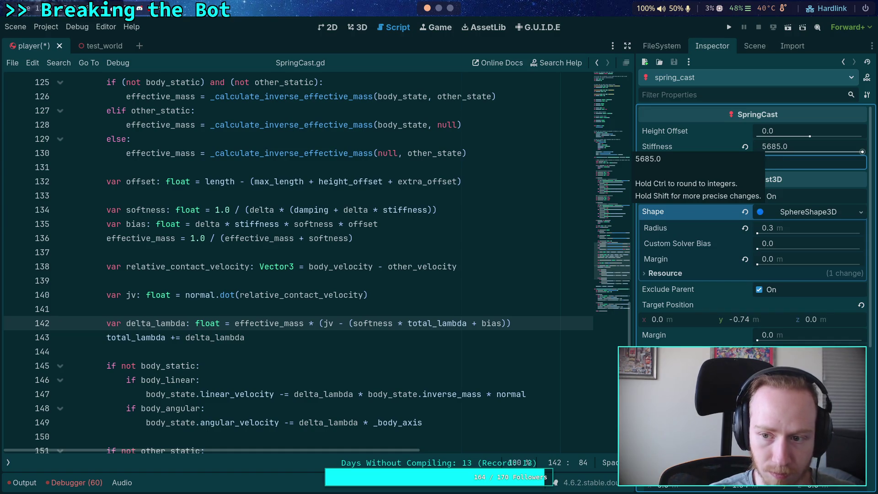
{"action": "type", "text": "1205"}
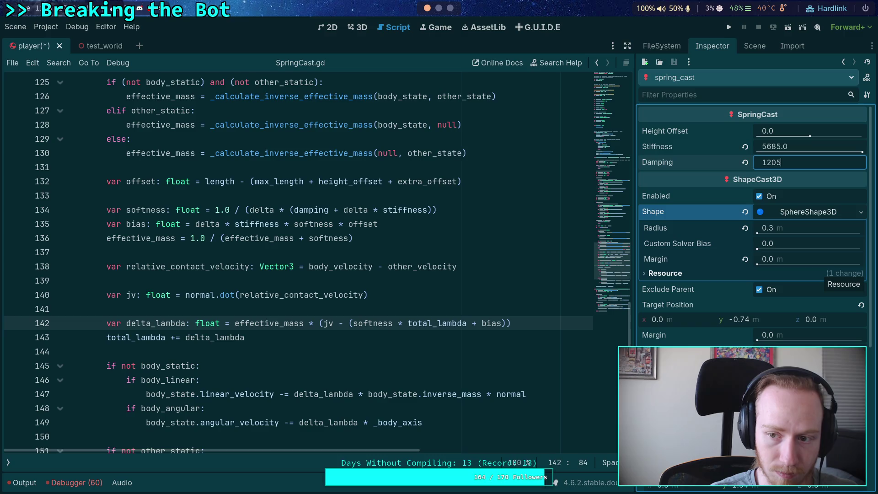
{"action": "key", "text": "BackSpace"}
{"action": "type", "text": "6"}
{"action": "key", "text": "Return"}
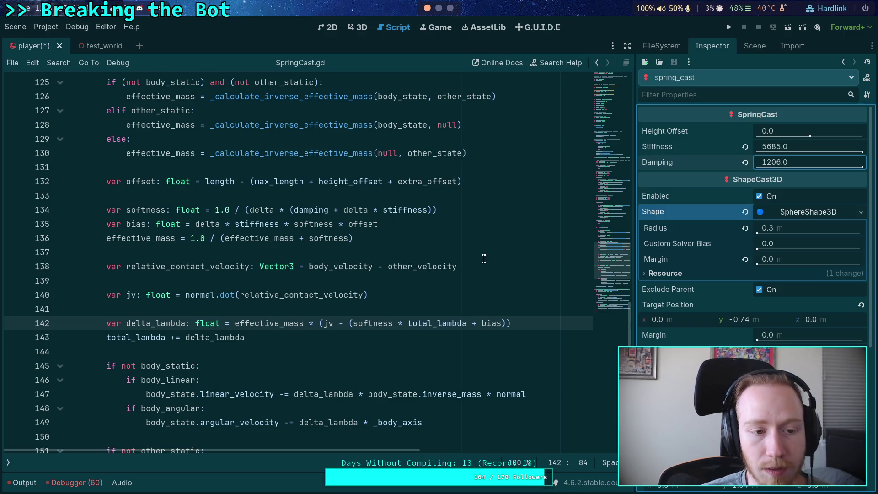
{"action": "key", "text": "ctrl+s"}
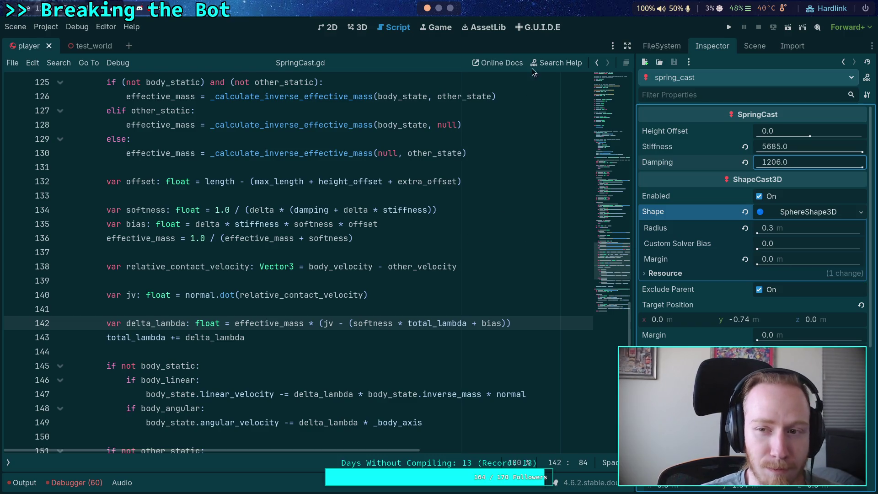
{"action": "left_click", "coordinate": [729, 27]}
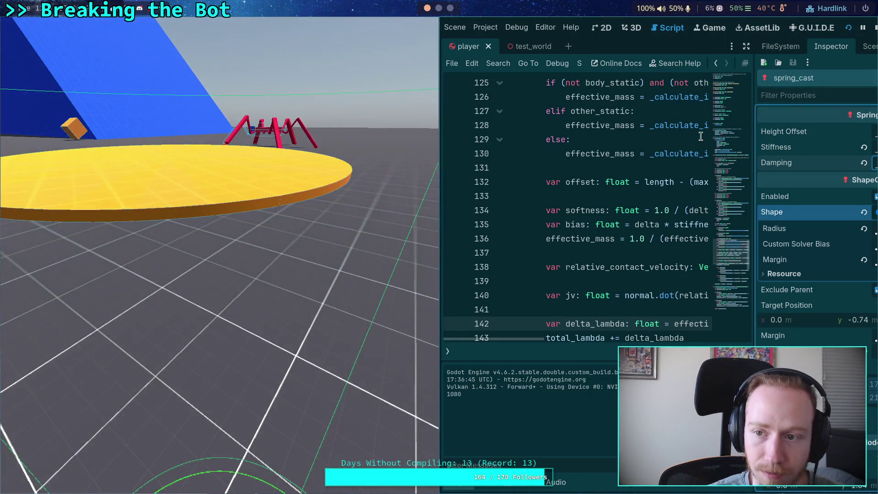
Stop the test run, save the player scene and switch to the test_world scene
{"action": "left_click", "coordinate": [874, 28]}
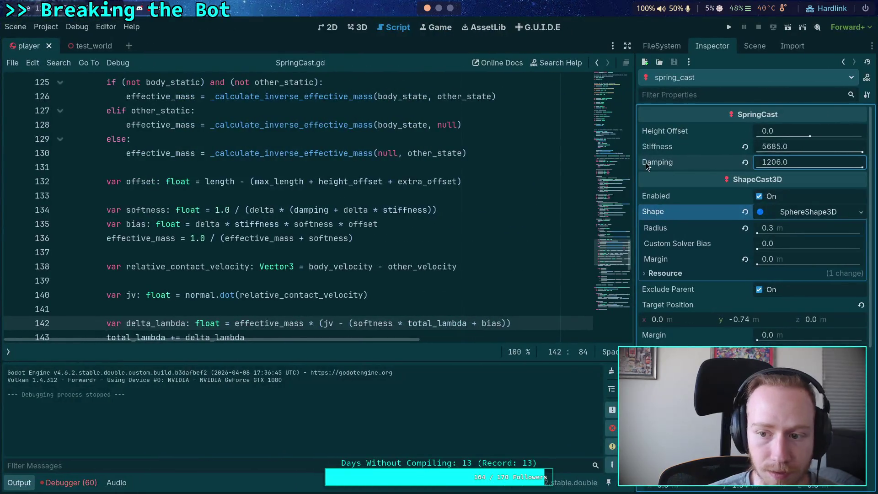
{"action": "key", "text": "ctrl+s"}
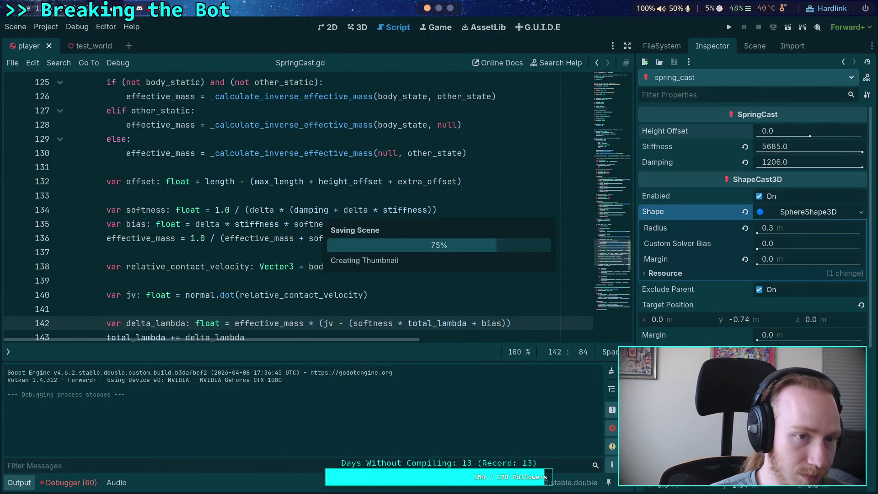
{"action": "left_click", "coordinate": [90, 48]}
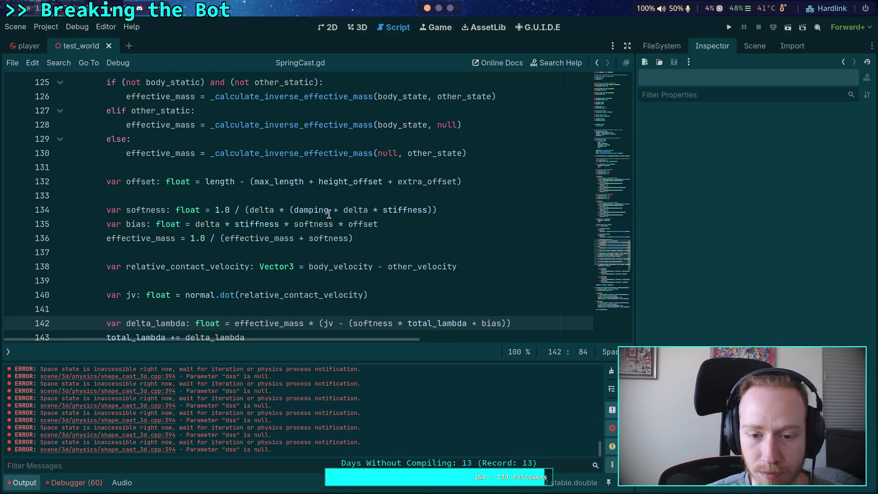
Change the ITERATIONS constant on line 66 of SpringCast.gd from 1 to 5
{"action": "scroll", "coordinate": [237, 211], "scroll_direction": "up", "scroll_amount": 5}
{"action": "scroll", "coordinate": [237, 211], "scroll_direction": "up", "scroll_amount": 2}
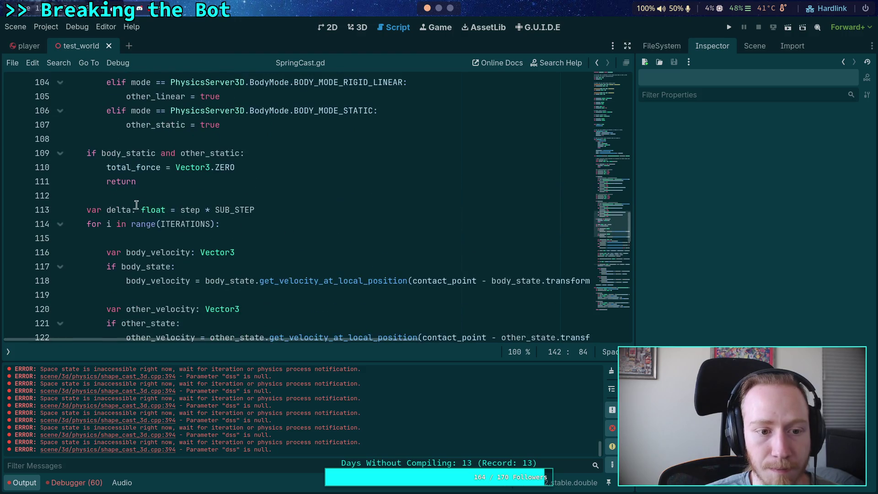
{"action": "scroll", "coordinate": [137, 206], "scroll_direction": "up", "scroll_amount": 8}
{"action": "scroll", "coordinate": [131, 188], "scroll_direction": "up", "scroll_amount": 6}
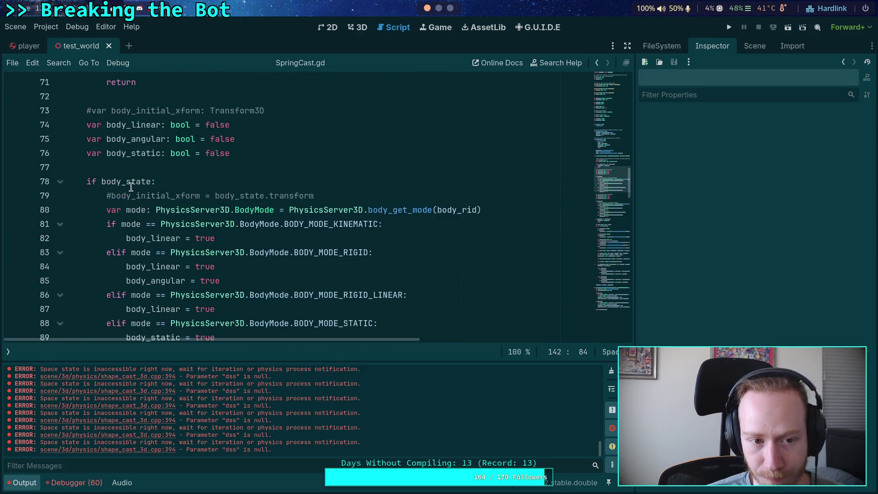
{"action": "left_click", "coordinate": [209, 142]}
{"action": "type", "text": "5"}
{"action": "scroll", "coordinate": [256, 187], "scroll_direction": "down", "scroll_amount": 20}
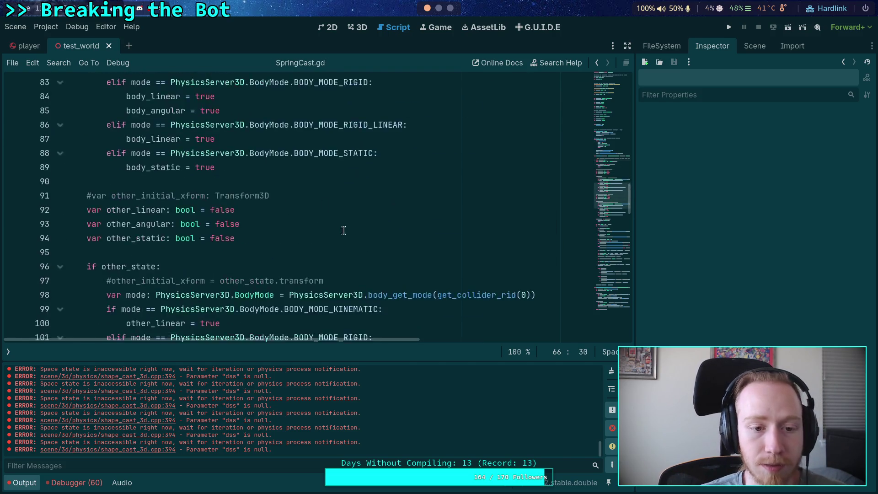
{"action": "scroll", "coordinate": [311, 235], "scroll_direction": "down", "scroll_amount": 3}
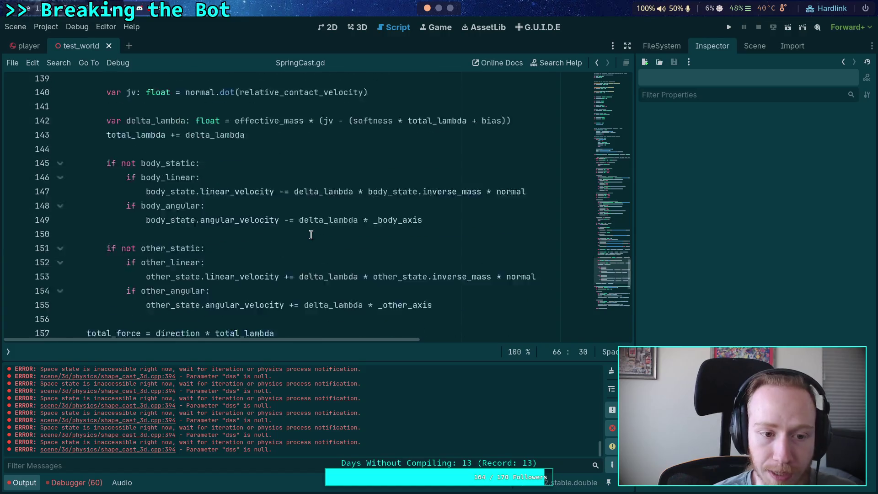
{"action": "scroll", "coordinate": [294, 237], "scroll_direction": "up", "scroll_amount": 2}
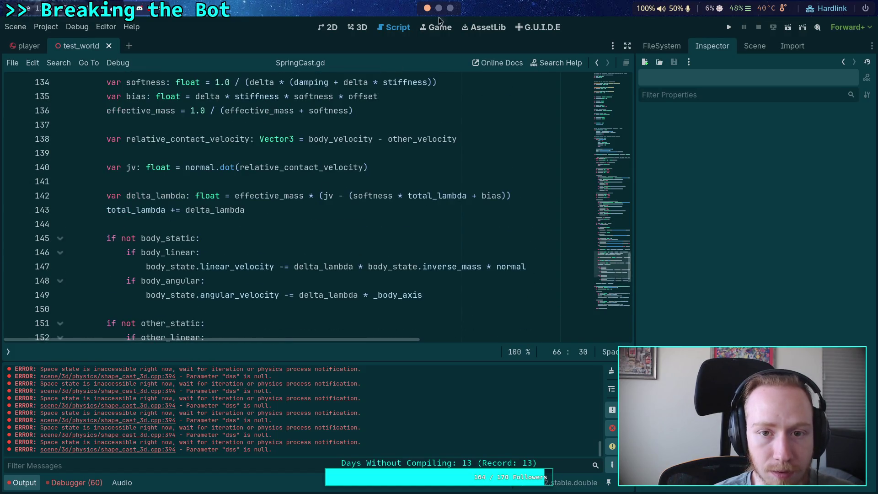
Select the bias term on line 142 and check 9.81/100 = 0.0981 in the Python calculator
{"action": "left_click", "coordinate": [438, 8]}
{"action": "left_click", "coordinate": [427, 8]}
{"action": "double_click", "coordinate": [491, 196]}
{"action": "scroll", "coordinate": [333, 217], "scroll_direction": "up", "scroll_amount": 1}
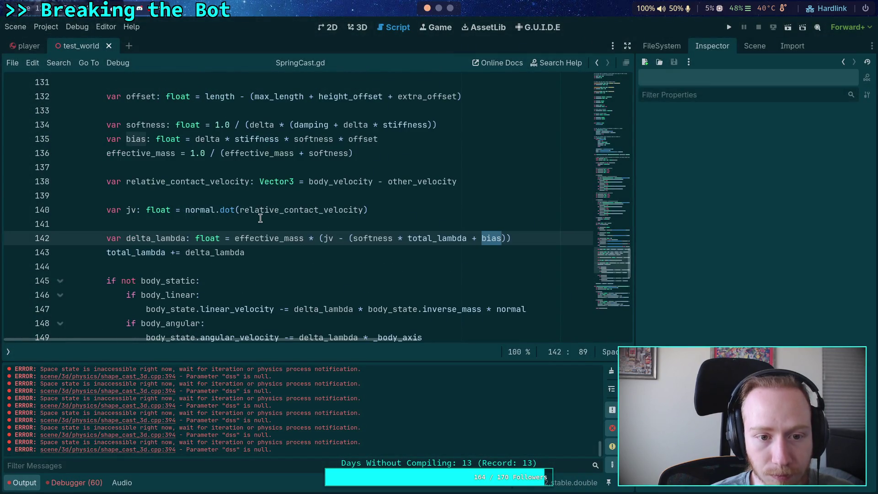
{"action": "left_click", "coordinate": [450, 8]}
{"action": "left_click", "coordinate": [438, 8]}
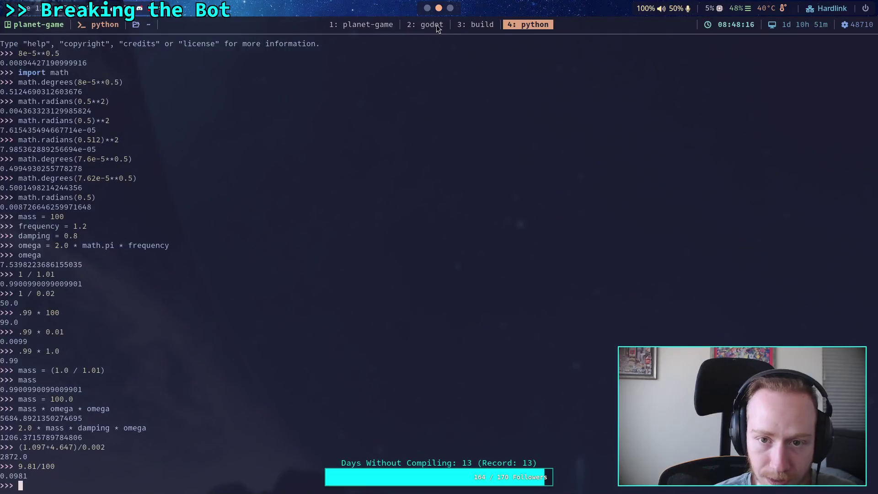
In Neovim, find Jolt's mBias formula in SpringPart.h and select its inBias term
{"action": "left_click", "coordinate": [437, 24]}
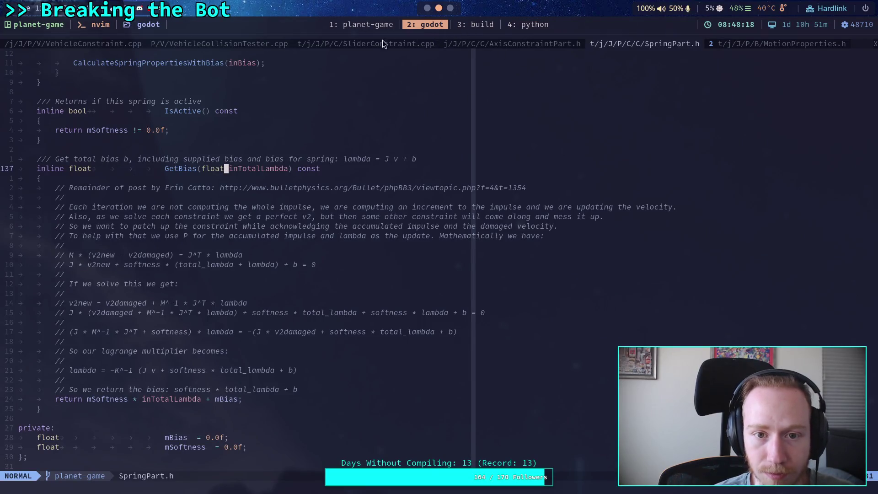
{"action": "left_click", "coordinate": [375, 44]}
{"action": "left_click", "coordinate": [630, 42]}
{"action": "scroll", "coordinate": [355, 239], "scroll_direction": "up", "scroll_amount": 10}
{"action": "scroll", "coordinate": [355, 239], "scroll_direction": "up", "scroll_amount": 20}
{"action": "scroll", "coordinate": [353, 235], "scroll_direction": "down", "scroll_amount": 7}
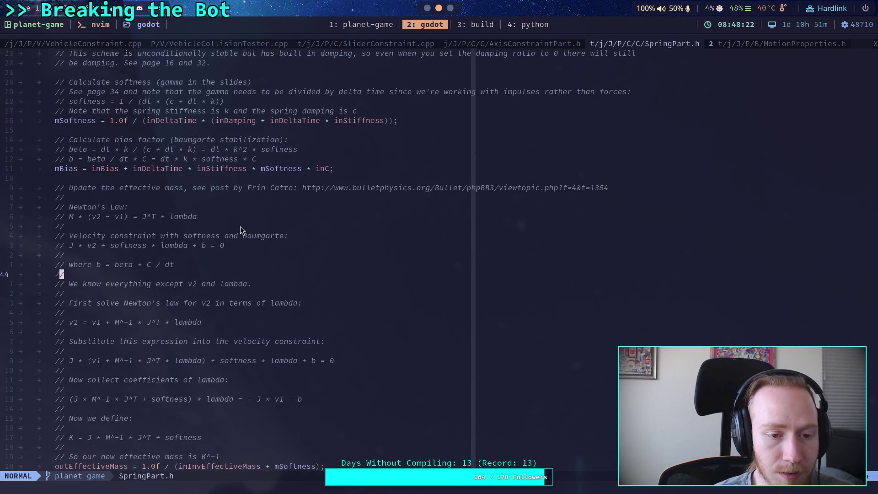
{"action": "scroll", "coordinate": [112, 245], "scroll_direction": "up", "scroll_amount": 3}
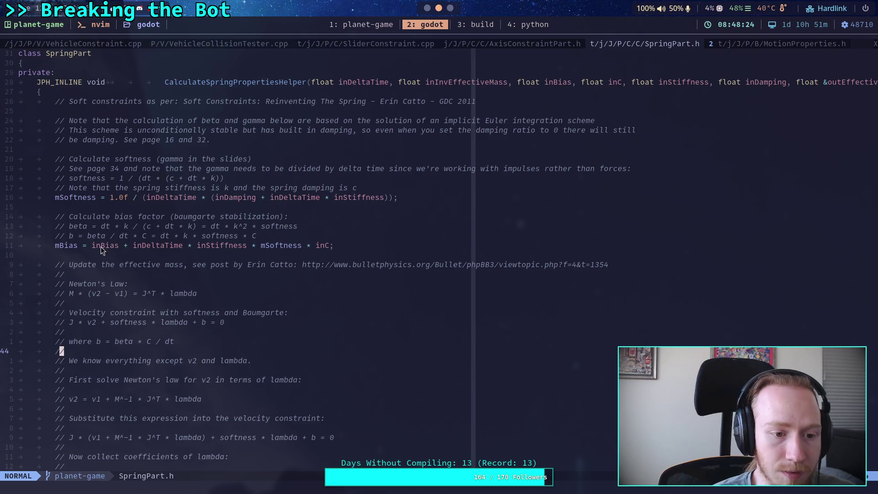
{"action": "left_click_drag", "start_coordinate": [101, 249], "coordinate": [129, 247]}
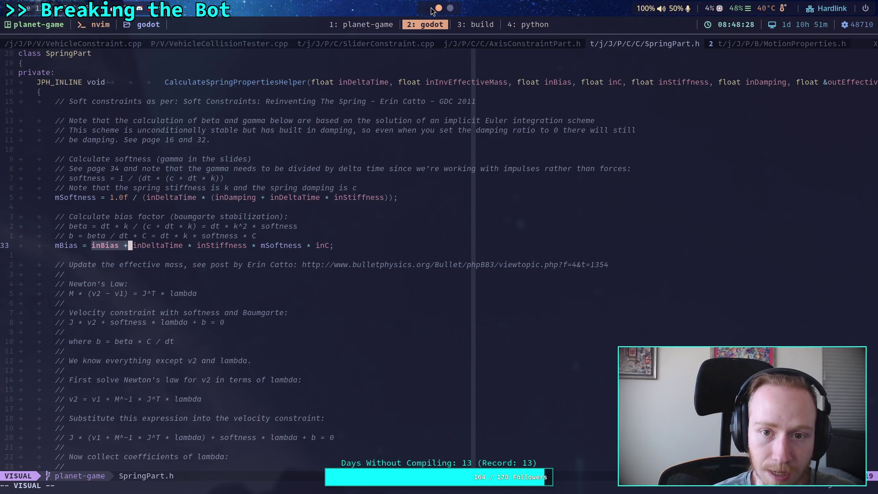
Compare stiffness, softness and offset on line 135 with inDamping and inDeltaTime in Jolt's softness formula
{"action": "key", "text": "alt+Tab"}
{"action": "double_click", "coordinate": [251, 139]}
{"action": "double_click", "coordinate": [311, 140]}
{"action": "double_click", "coordinate": [368, 137]}
{"action": "key", "text": "alt+Tab"}
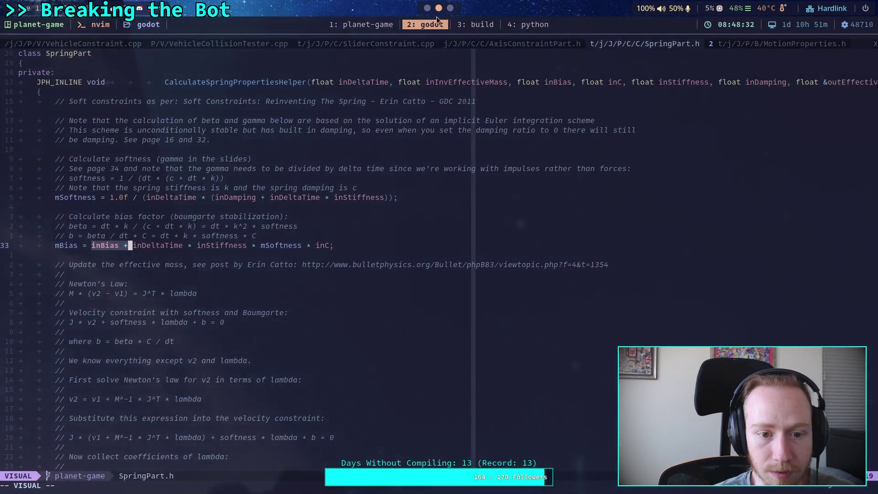
{"action": "double_click", "coordinate": [236, 197]}
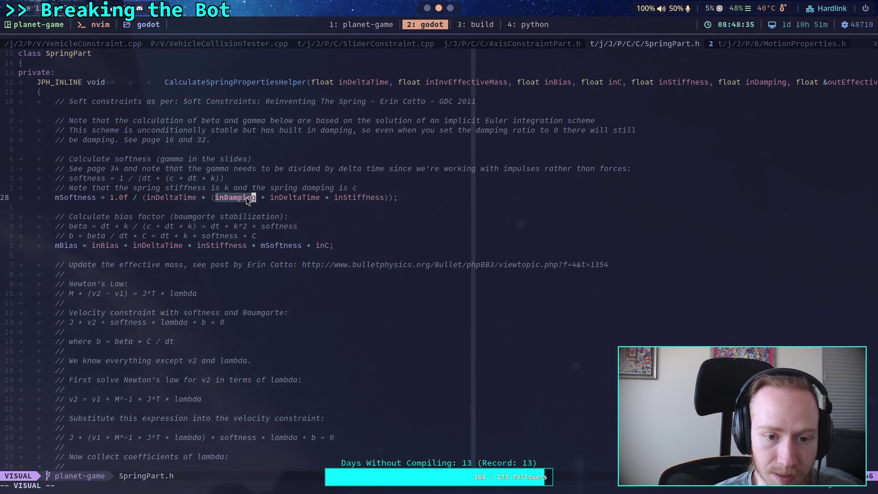
{"action": "double_click", "coordinate": [289, 196]}
{"action": "left_click", "coordinate": [432, 8]}
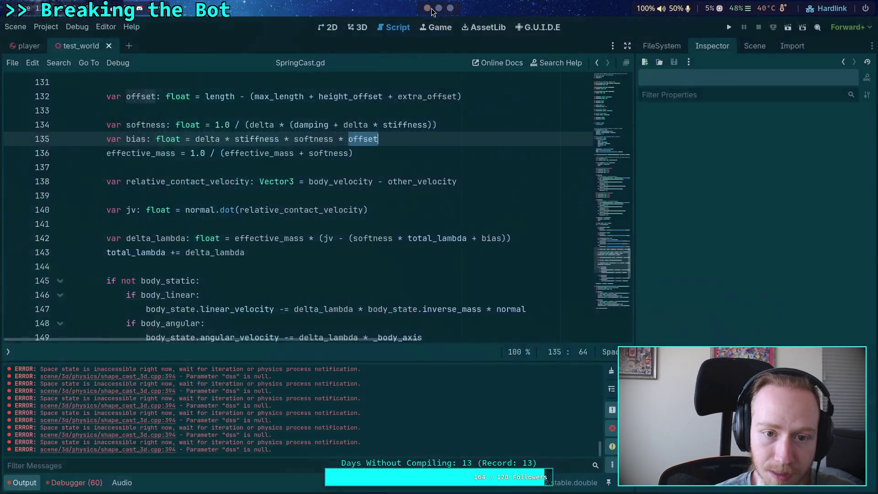
Highlight damping, delta and stiffness on line 134 and compare them with SpringPart.h in Neovim
{"action": "double_click", "coordinate": [320, 125]}
{"action": "double_click", "coordinate": [356, 125]}
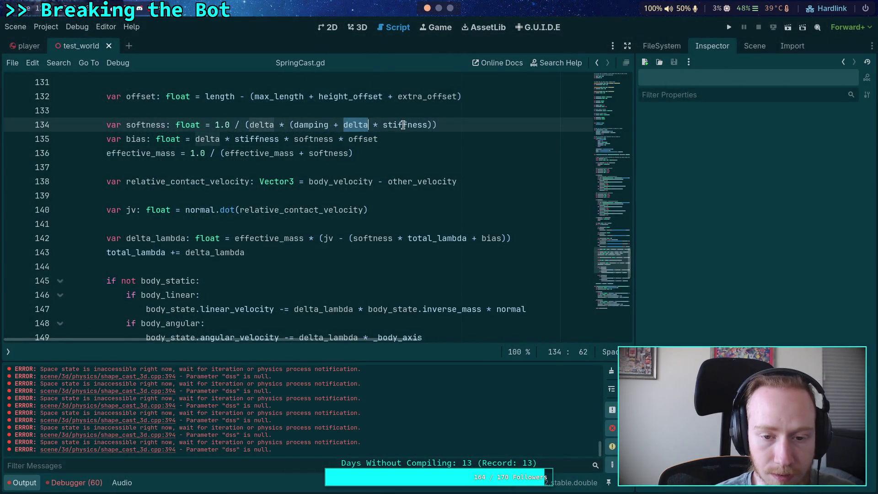
{"action": "double_click", "coordinate": [406, 125]}
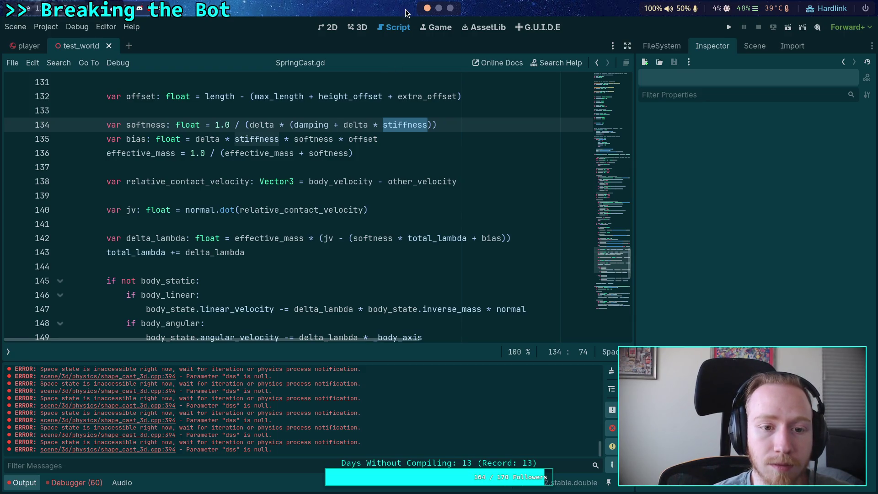
{"action": "left_click", "coordinate": [438, 8]}
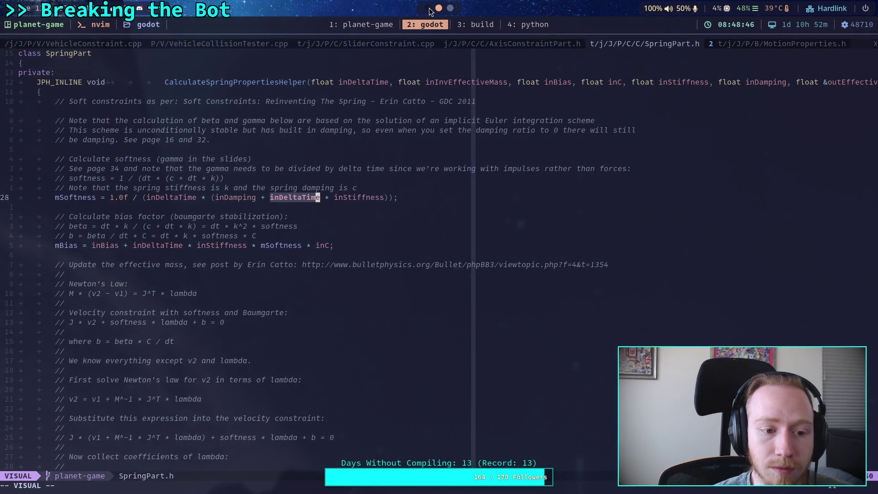
{"action": "scroll", "coordinate": [322, 150], "scroll_direction": "down", "scroll_amount": 8}
{"action": "key", "text": "Escape"}
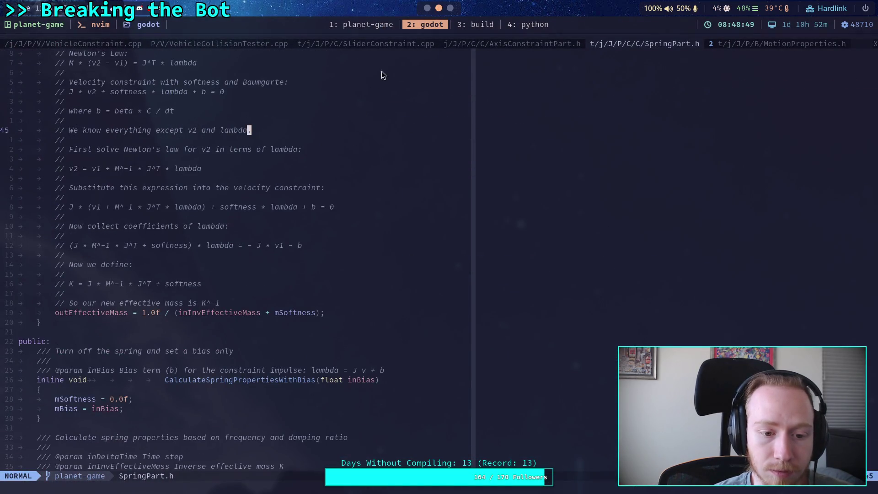
Check effective_mass on line 136, then return to SpringPart.h's CalculateSpringPropertiesWithFrequencyAndDamping in Neovim
{"action": "left_click", "coordinate": [427, 9]}
{"action": "double_click", "coordinate": [259, 154]}
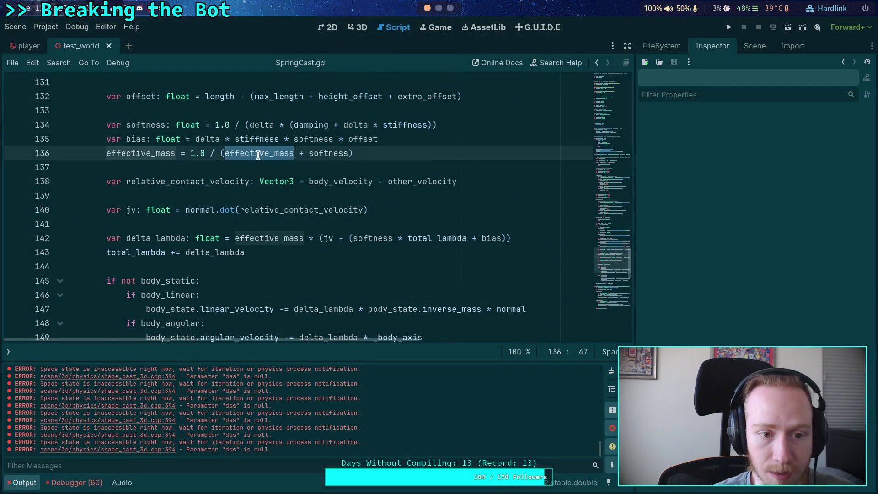
{"action": "scroll", "coordinate": [277, 202], "scroll_direction": "up", "scroll_amount": 3}
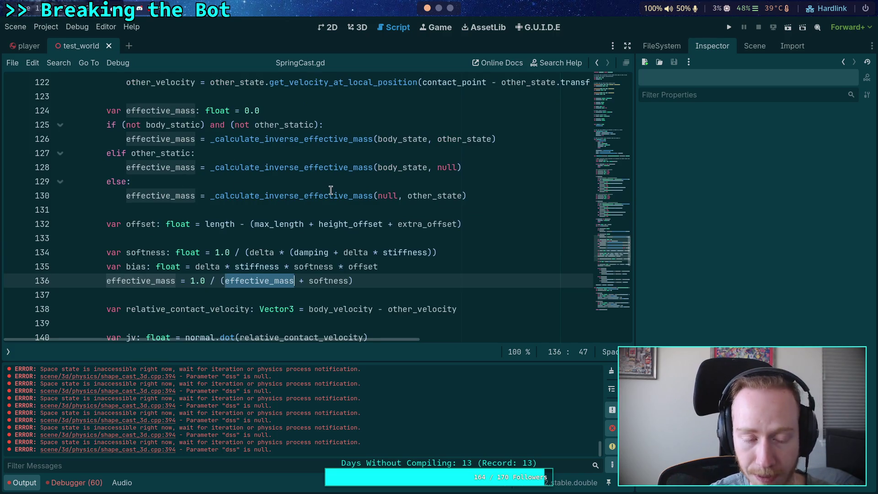
{"action": "mouse_move", "coordinate": [330, 189]}
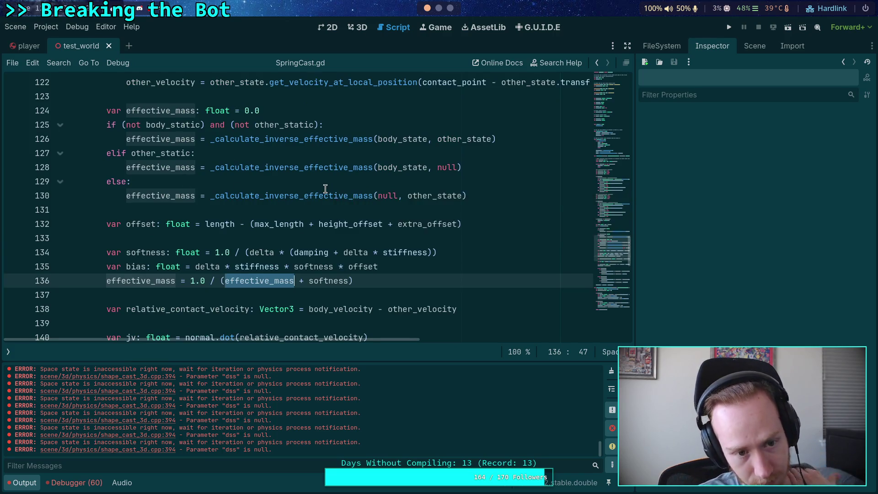
{"action": "scroll", "coordinate": [319, 186], "scroll_direction": "down", "scroll_amount": 2}
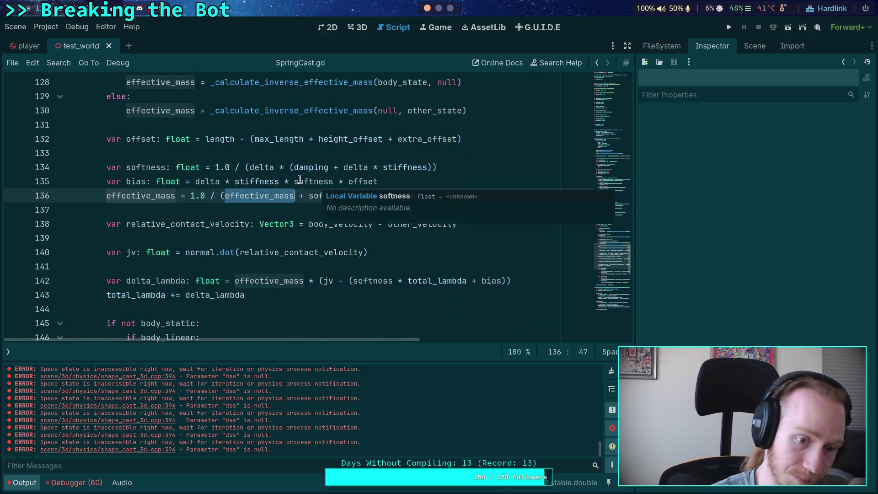
{"action": "key", "text": "alt+Tab"}
{"action": "scroll", "coordinate": [342, 201], "scroll_direction": "down", "scroll_amount": 13}
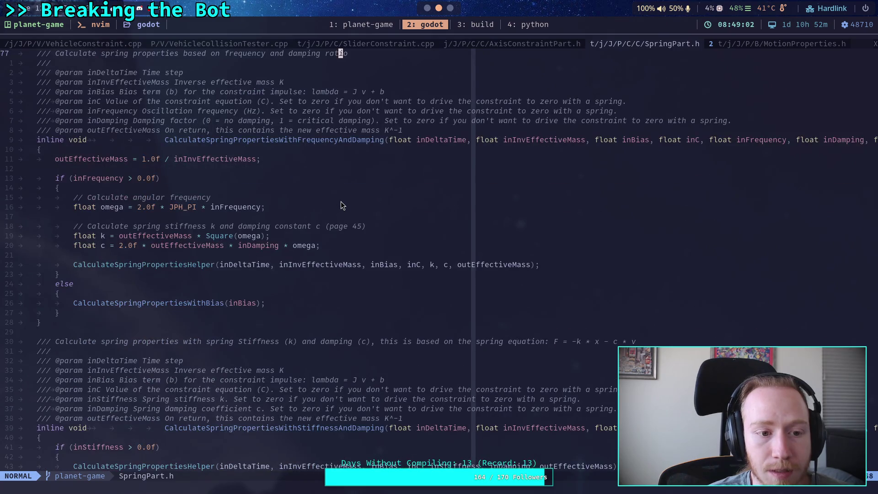
Finish reading SpringPart.h, then open Jolt's AxisConstraintPart.h and scroll through it
{"action": "scroll", "coordinate": [341, 202], "scroll_direction": "down", "scroll_amount": 10}
{"action": "scroll", "coordinate": [341, 202], "scroll_direction": "down", "scroll_amount": 8}
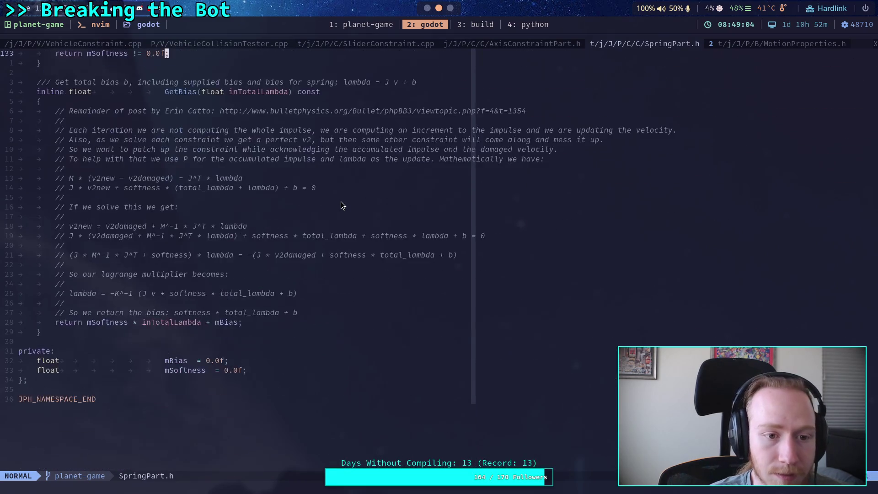
{"action": "scroll", "coordinate": [341, 201], "scroll_direction": "up", "scroll_amount": 1}
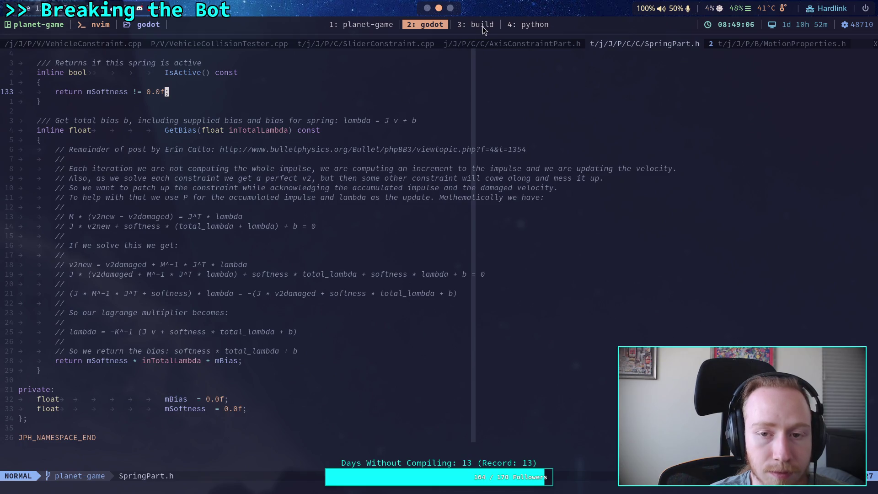
{"action": "left_click", "coordinate": [491, 43]}
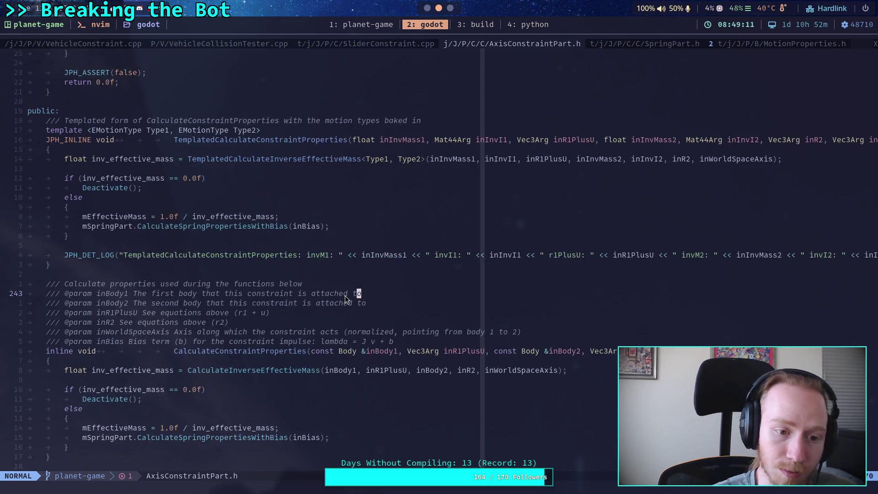
{"action": "scroll", "coordinate": [297, 270], "scroll_direction": "down", "scroll_amount": 4}
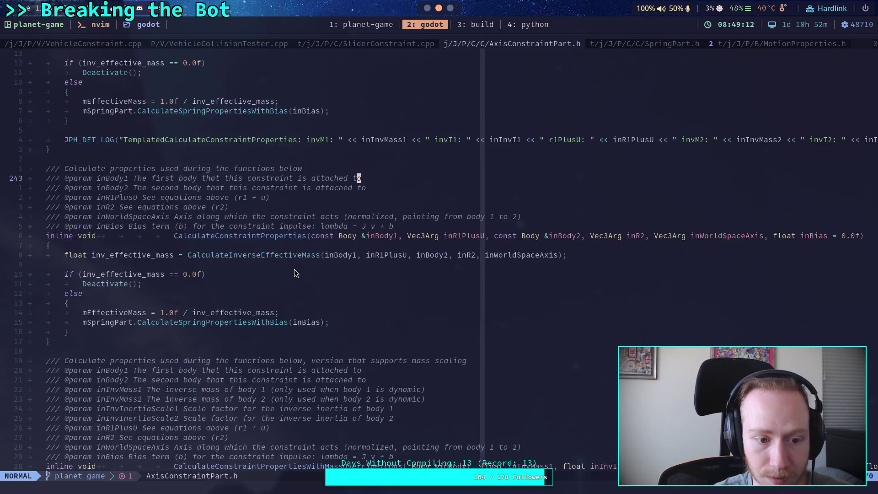
{"action": "scroll", "coordinate": [294, 270], "scroll_direction": "down", "scroll_amount": 12}
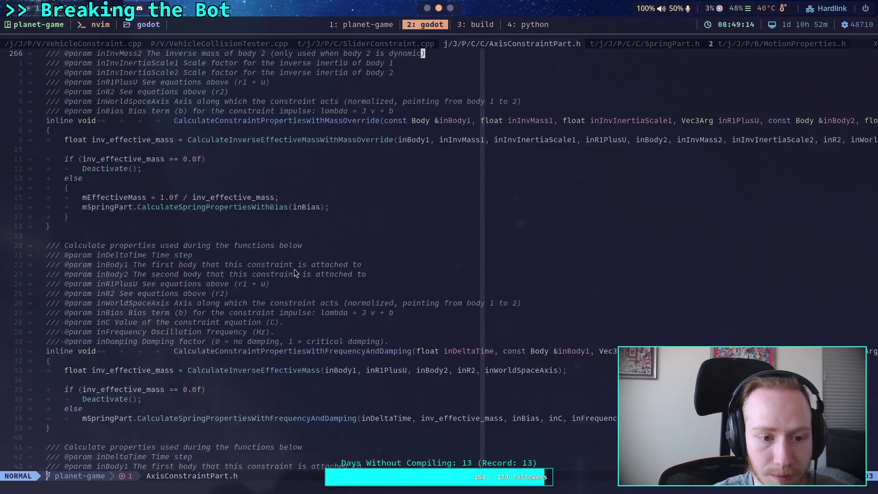
{"action": "scroll", "coordinate": [294, 269], "scroll_direction": "down", "scroll_amount": 13}
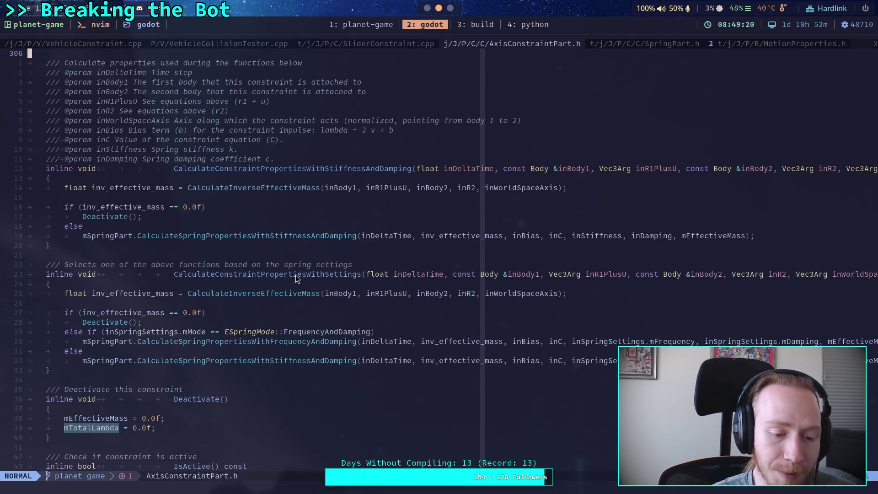
{"action": "scroll", "coordinate": [288, 269], "scroll_direction": "down", "scroll_amount": 7}
Read from IsActive on line 349 down to the lambda computation using mEffectiveMass and GetBias
{"action": "left_click", "coordinate": [295, 275]}
{"action": "key", "text": "0"}
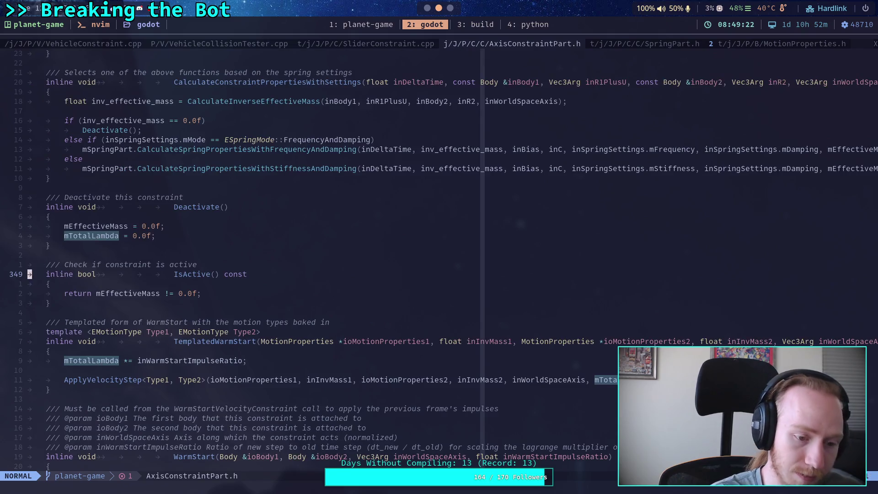
{"action": "scroll", "coordinate": [327, 271], "scroll_direction": "down", "scroll_amount": 12}
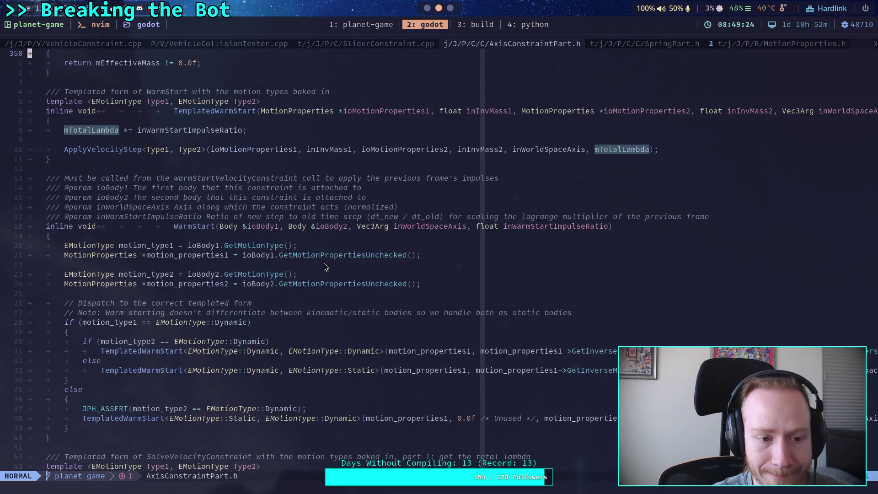
{"action": "scroll", "coordinate": [327, 271], "scroll_direction": "down", "scroll_amount": 8}
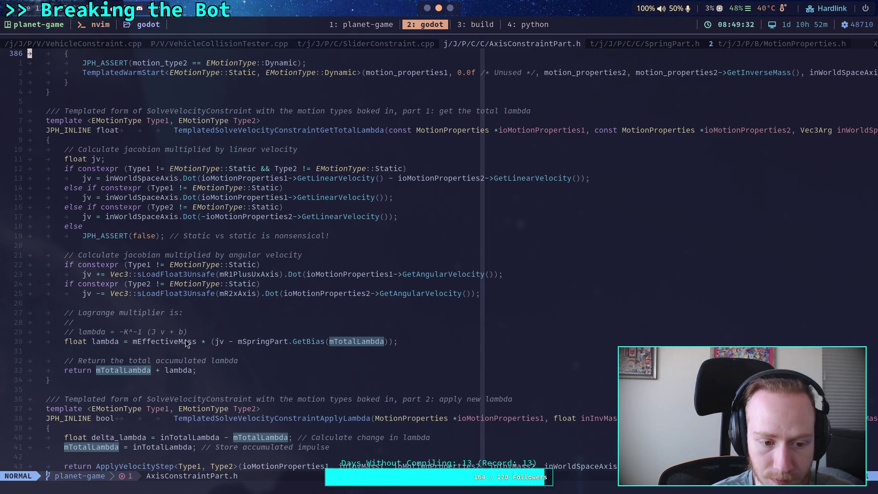
{"action": "scroll", "coordinate": [211, 353], "scroll_direction": "down", "scroll_amount": 4}
{"action": "scroll", "coordinate": [210, 353], "scroll_direction": "down", "scroll_amount": 1}
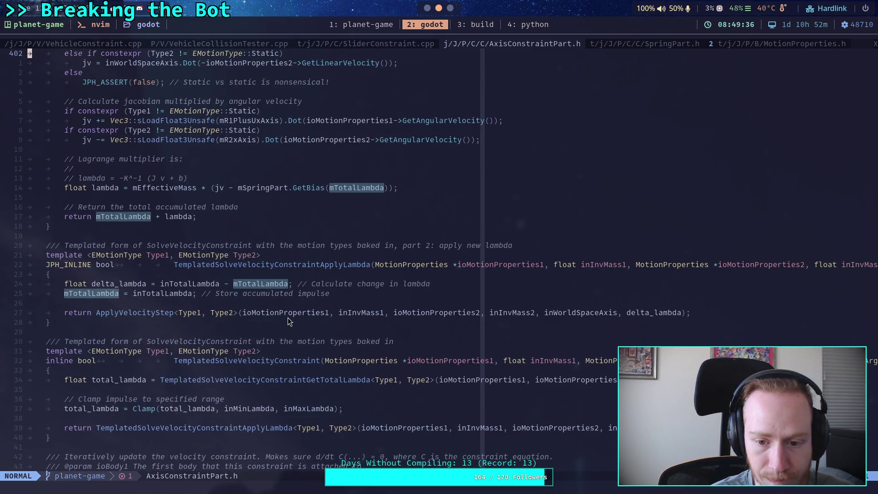
{"action": "left_click", "coordinate": [409, 24]}
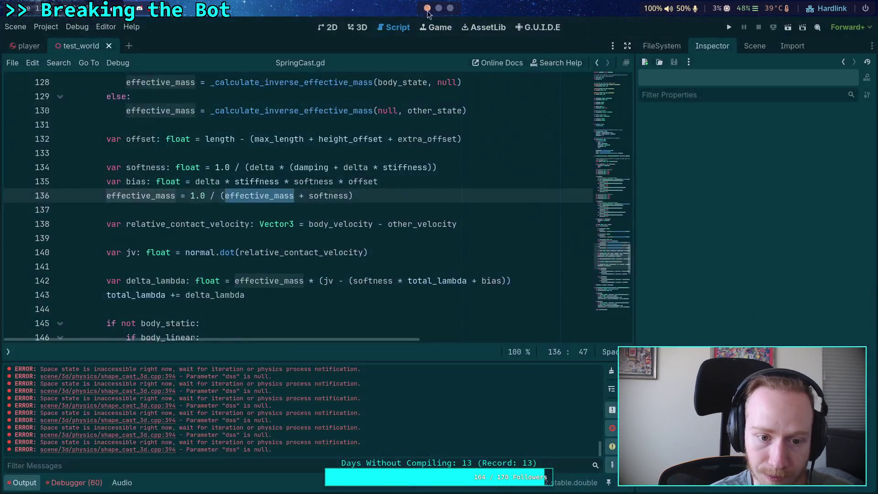
Add a breakpoint on line 116 of SpringCast.gd
{"action": "scroll", "coordinate": [328, 252], "scroll_direction": "up", "scroll_amount": 3}
{"action": "scroll", "coordinate": [328, 252], "scroll_direction": "up", "scroll_amount": 4}
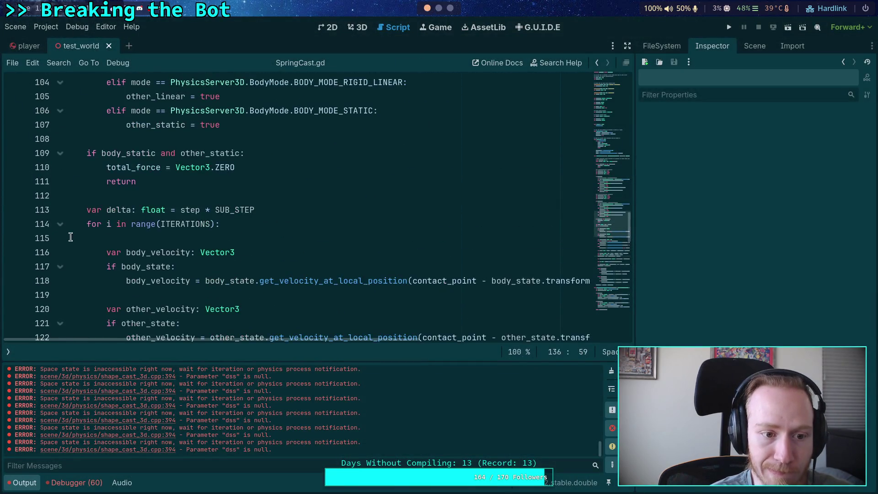
{"action": "left_click", "coordinate": [22, 258]}
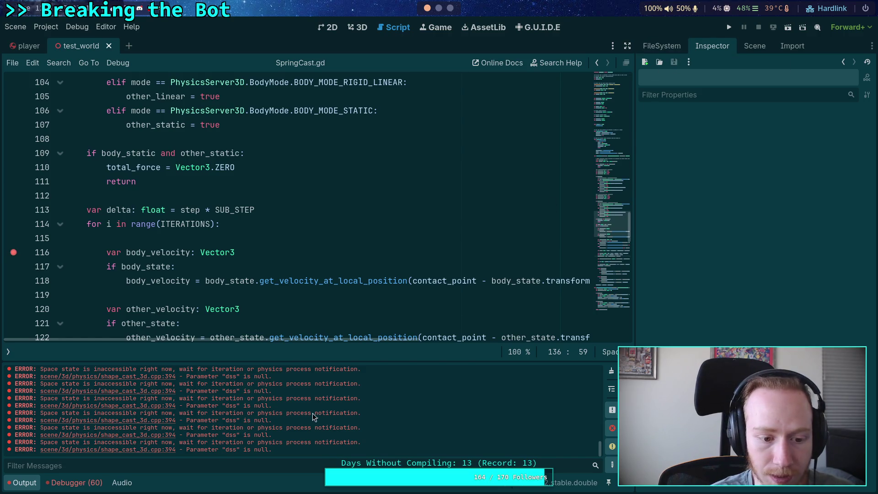
Clear the old errors from the Output log and run the game to hit the breakpoint
{"action": "scroll", "coordinate": [249, 438], "scroll_direction": "up", "scroll_amount": 3}
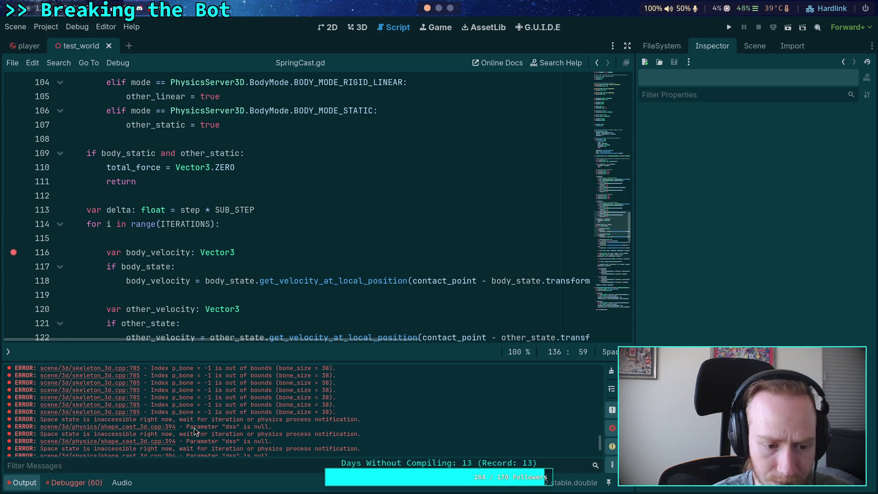
{"action": "mouse_move", "coordinate": [210, 305]}
{"action": "scroll", "coordinate": [210, 302], "scroll_direction": "down", "scroll_amount": 1}
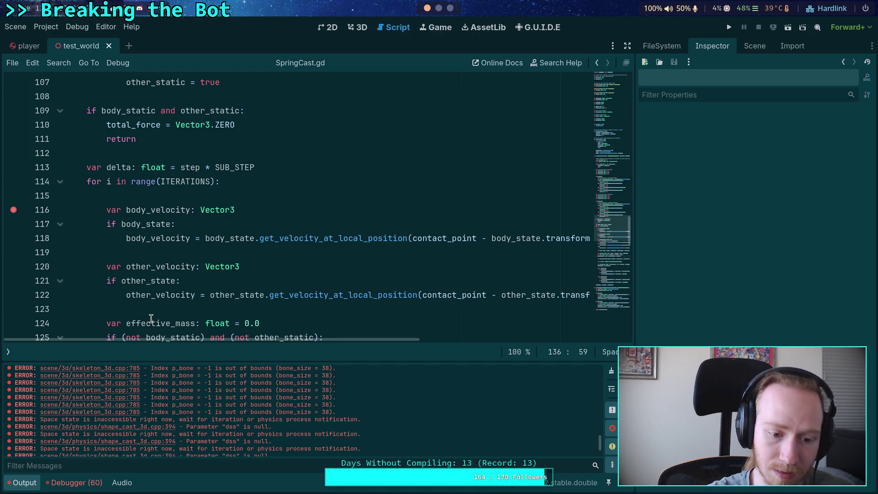
{"action": "scroll", "coordinate": [416, 432], "scroll_direction": "down", "scroll_amount": 5}
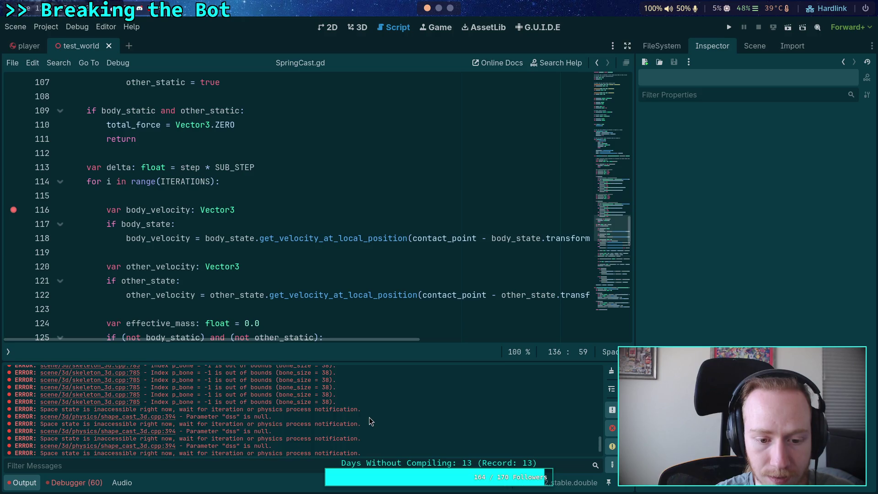
{"action": "left_click", "coordinate": [612, 372]}
{"action": "left_click", "coordinate": [729, 27]}
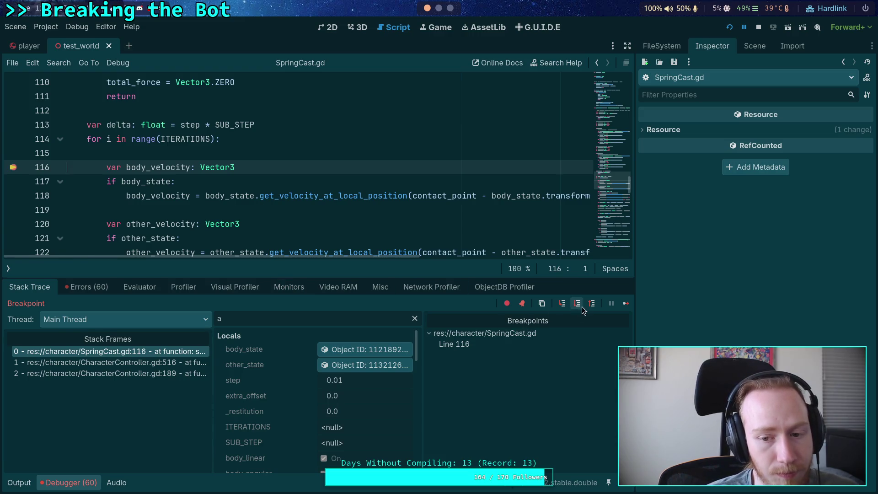
Widen the code view, inspect body_state, and step over the solver lines to line 125
{"action": "left_click_drag", "start_coordinate": [634, 91], "coordinate": [669, 91]}
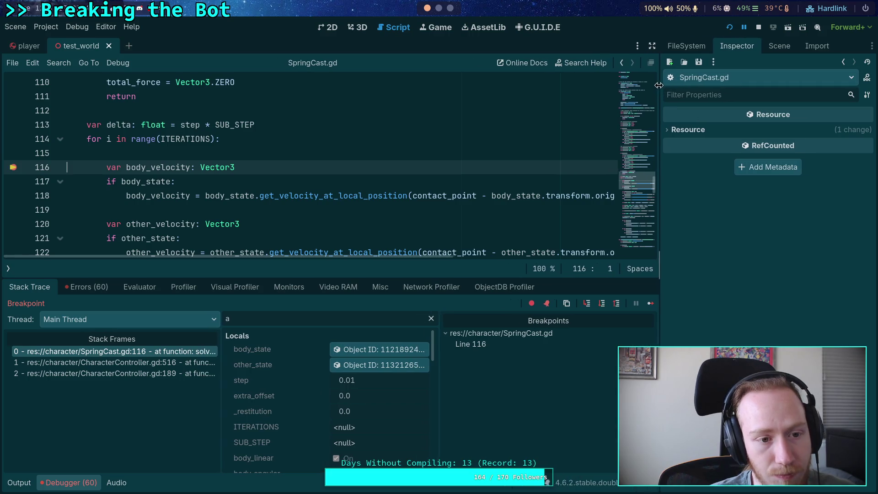
{"action": "left_click", "coordinate": [385, 349]}
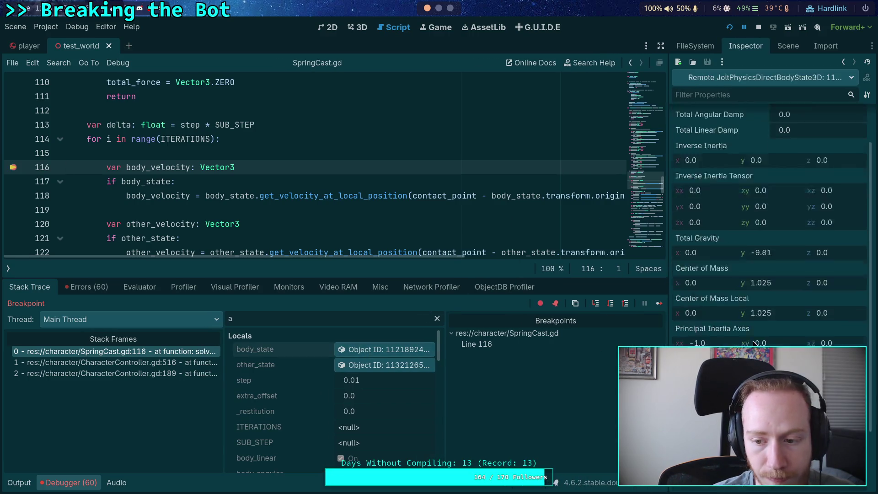
{"action": "left_click", "coordinate": [610, 304]}
{"action": "left_click", "coordinate": [610, 304]}
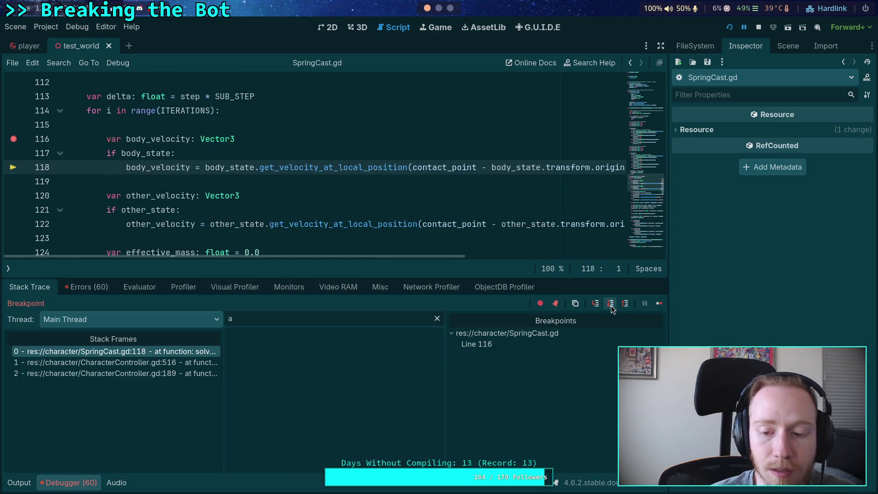
{"action": "left_click", "coordinate": [611, 305]}
{"action": "left_click", "coordinate": [610, 304]}
{"action": "left_click", "coordinate": [610, 304]}
{"action": "left_click", "coordinate": [610, 304]}
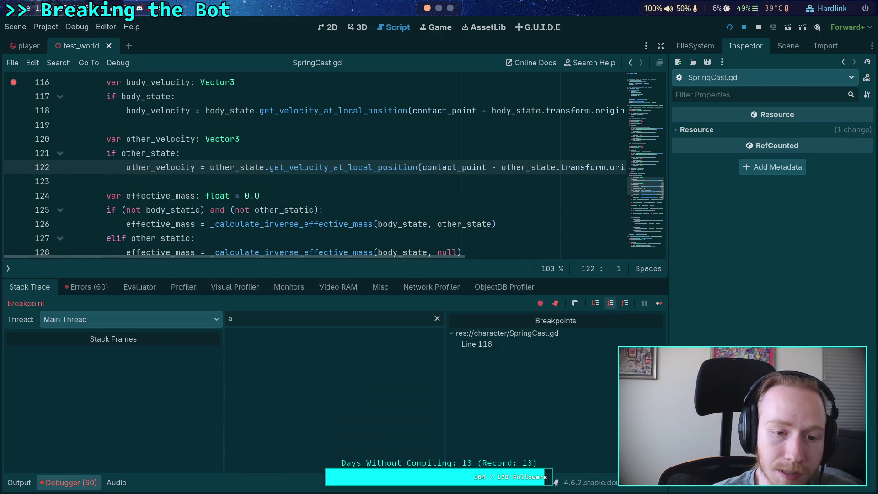
{"action": "left_click", "coordinate": [610, 304]}
Step through the effective mass, offset, softness and bias lines to line 138 (softness 0.411, bias -0.094)
{"action": "left_click", "coordinate": [611, 304]}
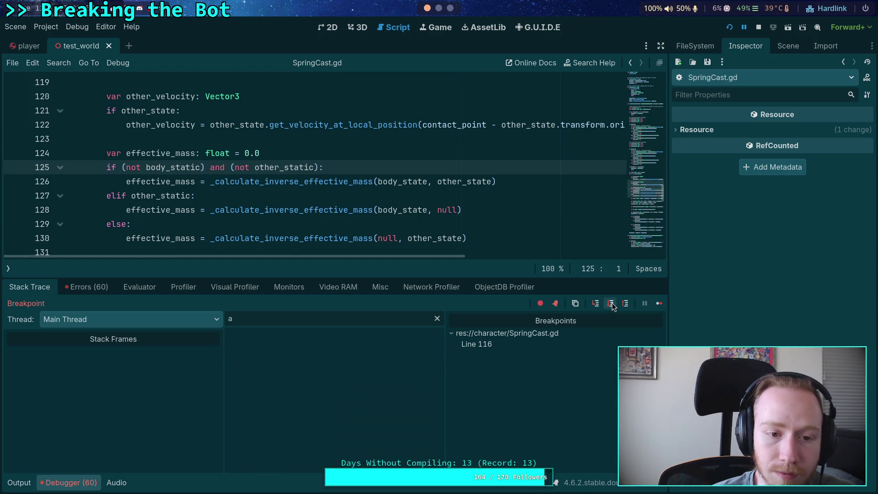
{"action": "left_click", "coordinate": [610, 304]}
{"action": "left_click", "coordinate": [611, 304]}
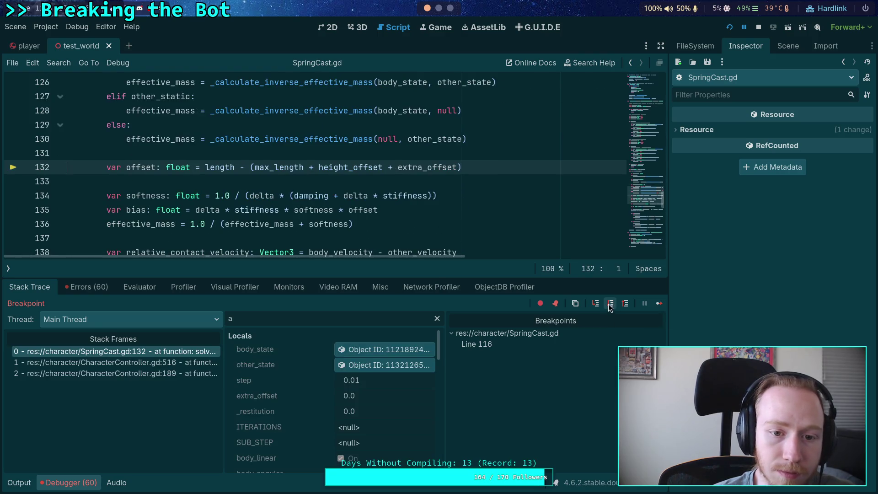
{"action": "left_click", "coordinate": [610, 304]}
{"action": "left_click", "coordinate": [609, 304]}
{"action": "left_click", "coordinate": [609, 304]}
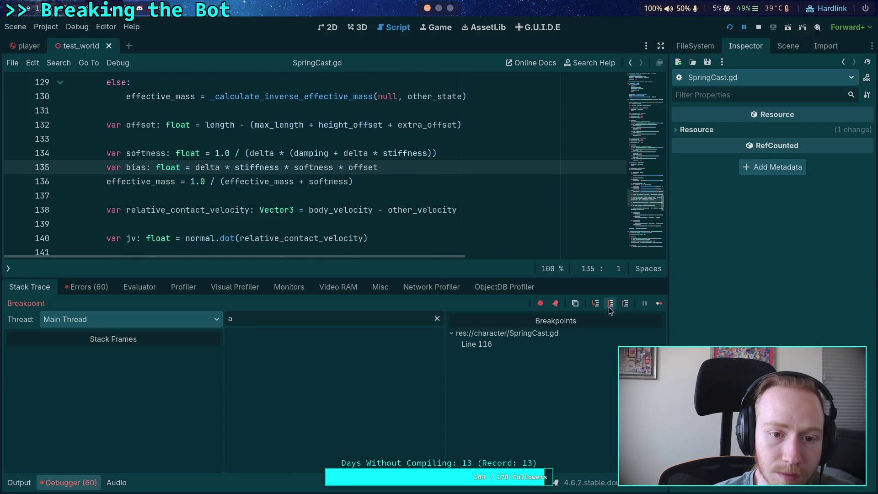
{"action": "left_click", "coordinate": [609, 304]}
{"action": "scroll", "coordinate": [363, 391], "scroll_direction": "down", "scroll_amount": 10}
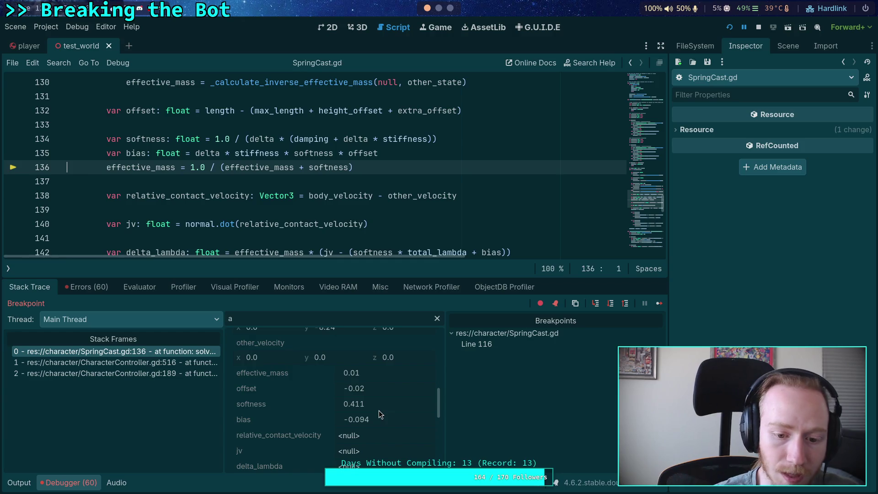
{"action": "left_click", "coordinate": [610, 304]}
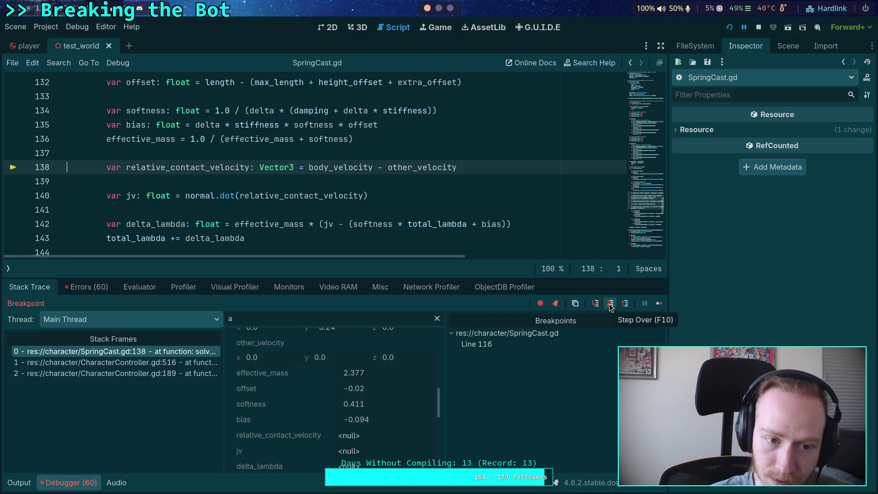
Step through the contact velocity, jv (-8.24), delta_lambda (-19.361) and total_lambda lines
{"action": "left_click", "coordinate": [609, 304]}
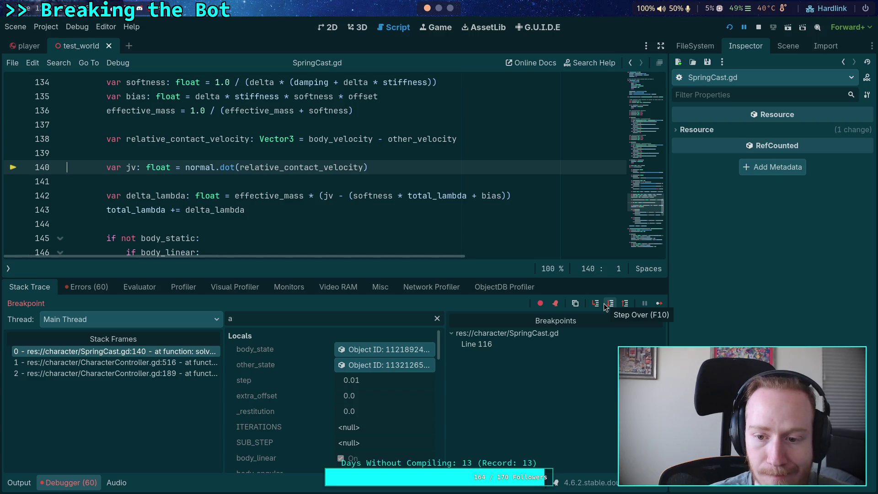
{"action": "left_click", "coordinate": [605, 306]}
{"action": "scroll", "coordinate": [288, 427], "scroll_direction": "down", "scroll_amount": 5}
{"action": "scroll", "coordinate": [296, 416], "scroll_direction": "down", "scroll_amount": 5}
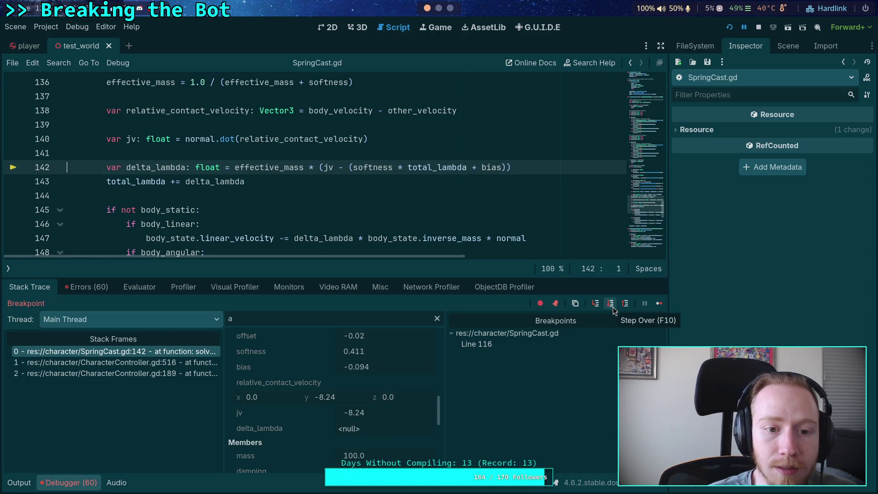
{"action": "scroll", "coordinate": [377, 211], "scroll_direction": "up", "scroll_amount": 1}
{"action": "mouse_move", "coordinate": [377, 213]}
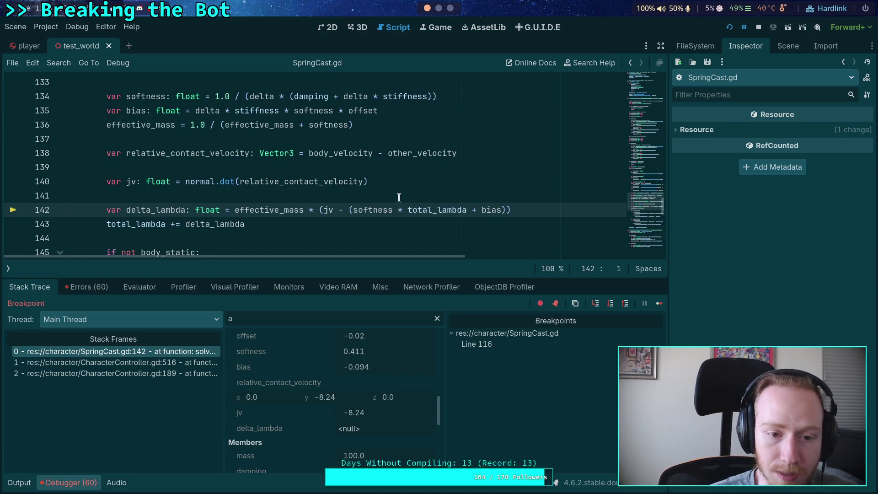
{"action": "left_click", "coordinate": [610, 303]}
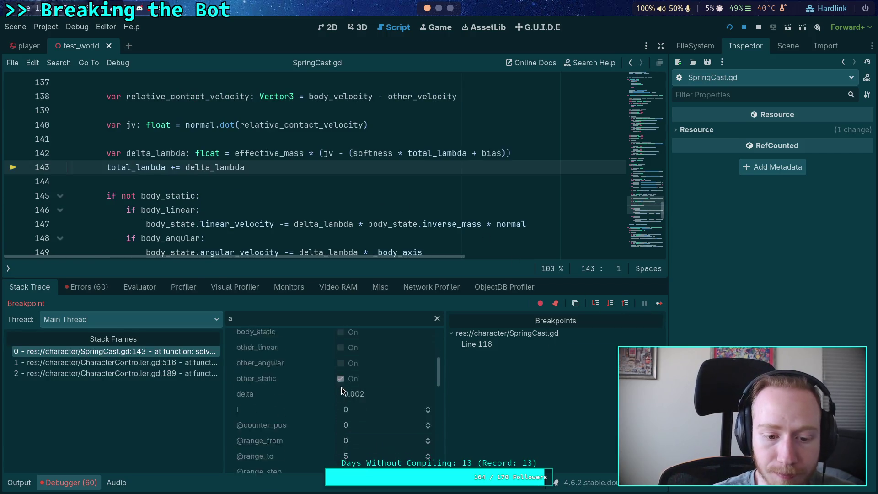
{"action": "scroll", "coordinate": [343, 377], "scroll_direction": "down", "scroll_amount": 1}
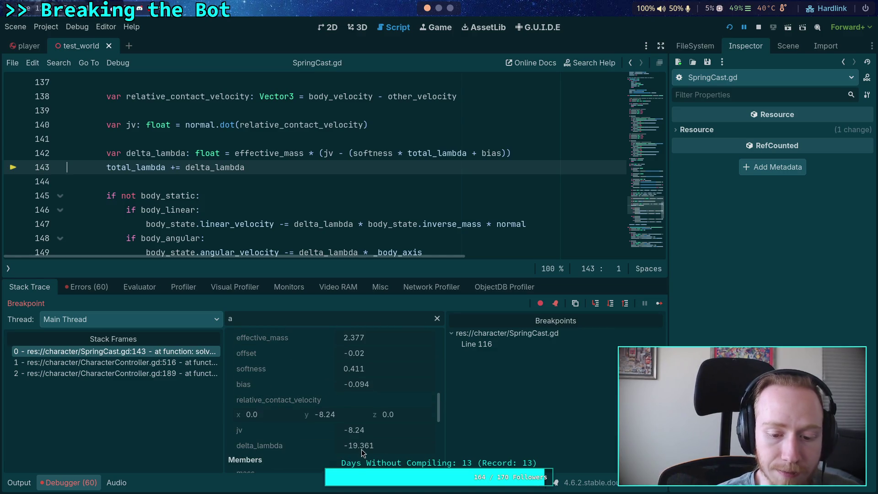
{"action": "left_click", "coordinate": [594, 303]}
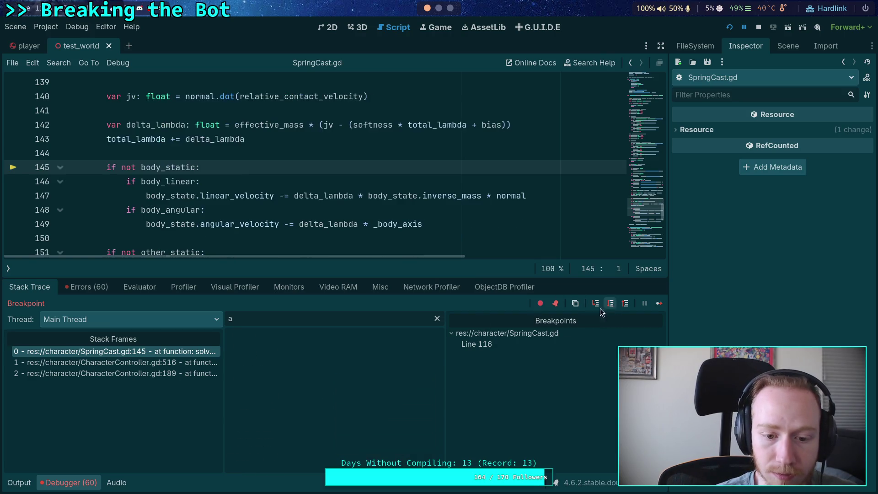
{"action": "scroll", "coordinate": [332, 415], "scroll_direction": "down", "scroll_amount": 2}
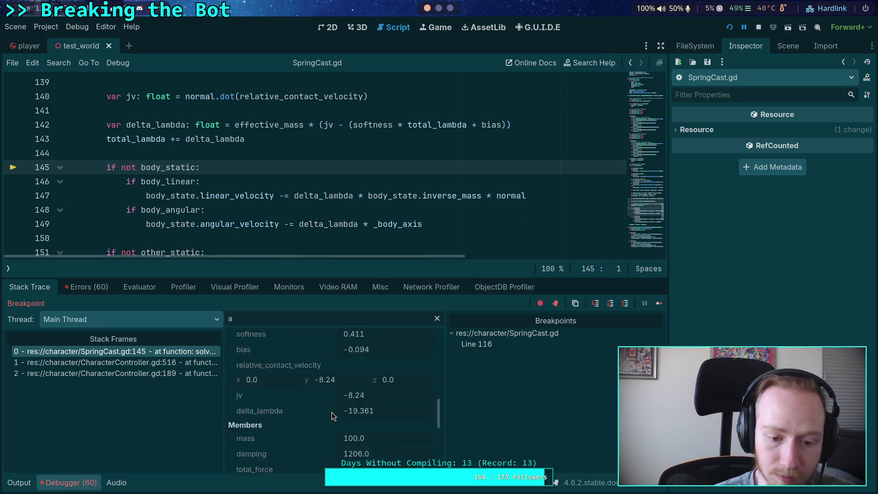
{"action": "scroll", "coordinate": [366, 411], "scroll_direction": "down", "scroll_amount": 4}
{"action": "scroll", "coordinate": [367, 411], "scroll_direction": "down", "scroll_amount": 2}
{"action": "scroll", "coordinate": [367, 410], "scroll_direction": "up", "scroll_amount": 4}
{"action": "scroll", "coordinate": [368, 411], "scroll_direction": "up", "scroll_amount": 3}
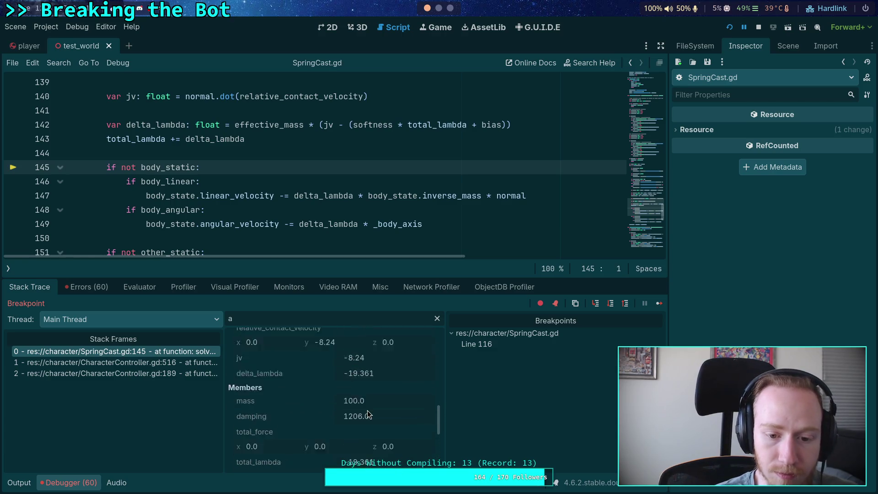
Step through the body velocity updates on lines 147–151, inspecting both body states, then continue to line 116
{"action": "left_click", "coordinate": [610, 305]}
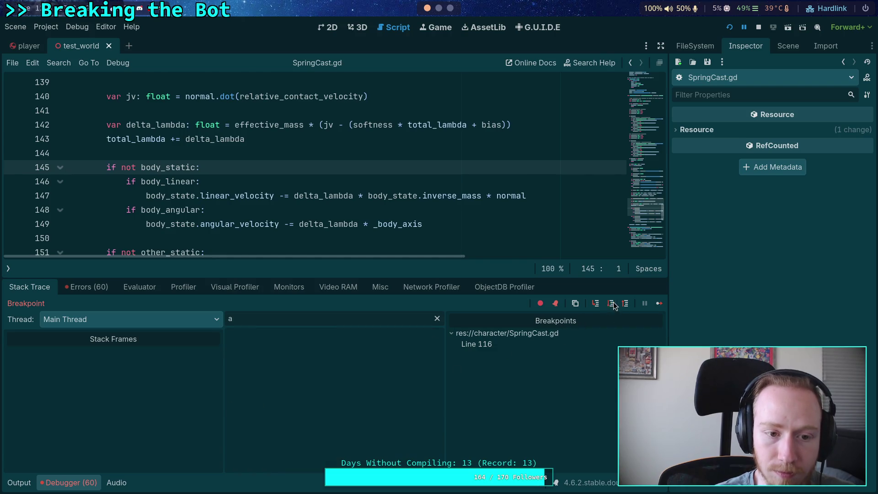
{"action": "left_click", "coordinate": [611, 308]}
{"action": "left_click", "coordinate": [361, 353]}
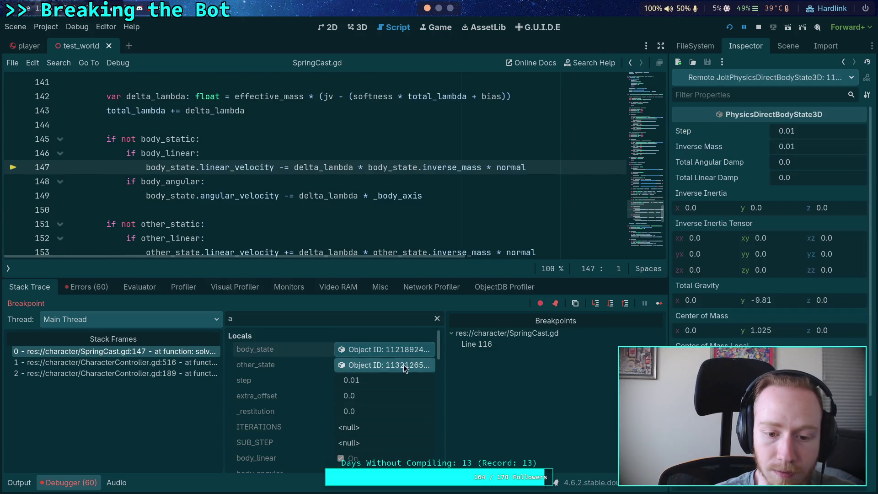
{"action": "scroll", "coordinate": [773, 229], "scroll_direction": "down", "scroll_amount": 3}
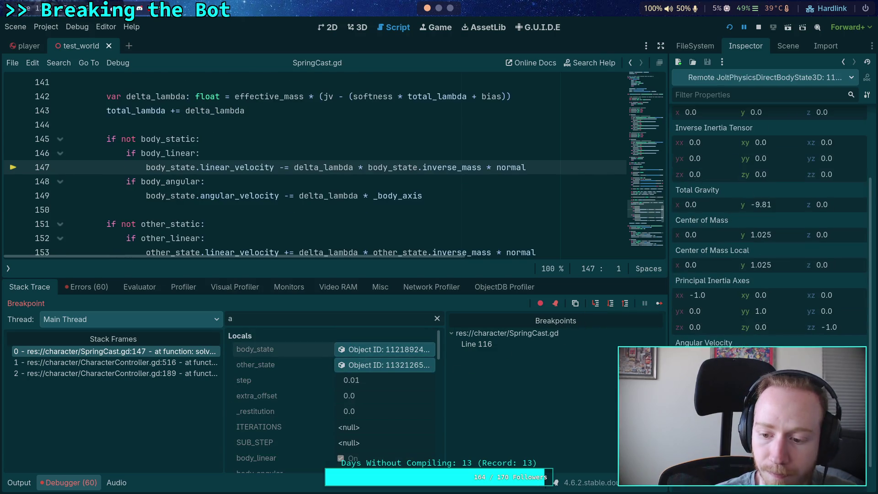
{"action": "left_click", "coordinate": [610, 303]}
{"action": "left_click", "coordinate": [402, 349]}
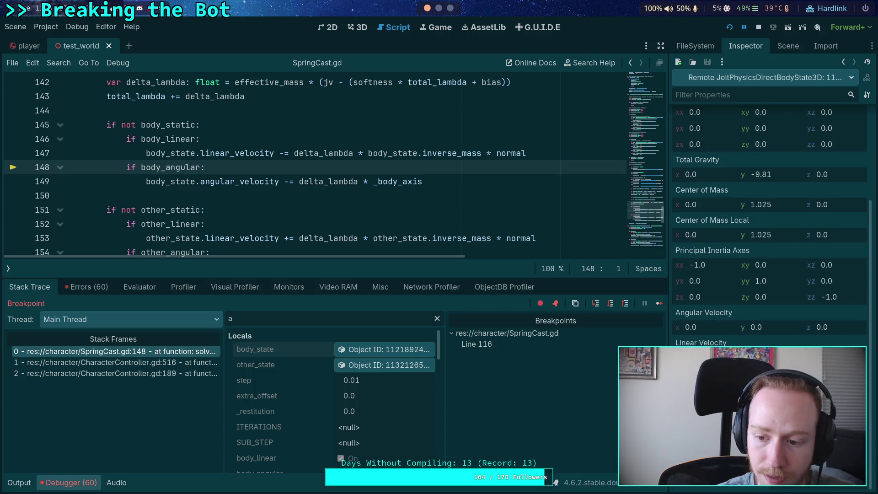
{"action": "left_click", "coordinate": [610, 303]}
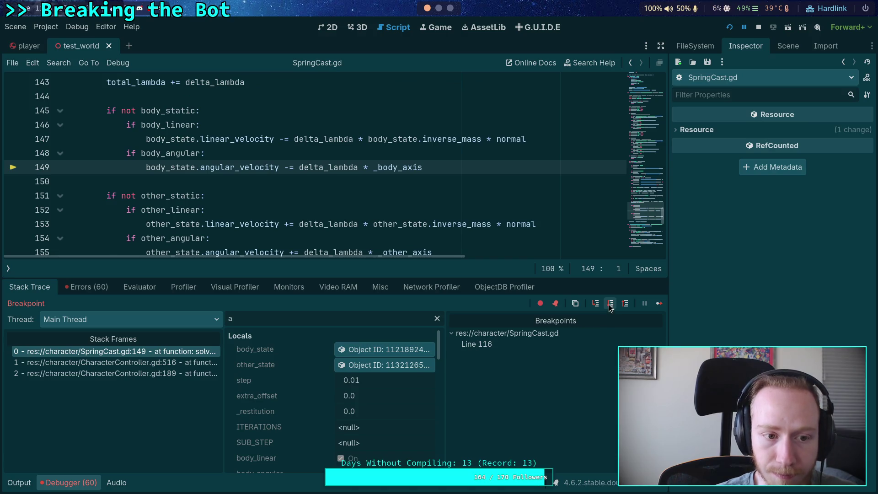
{"action": "left_click", "coordinate": [610, 307]}
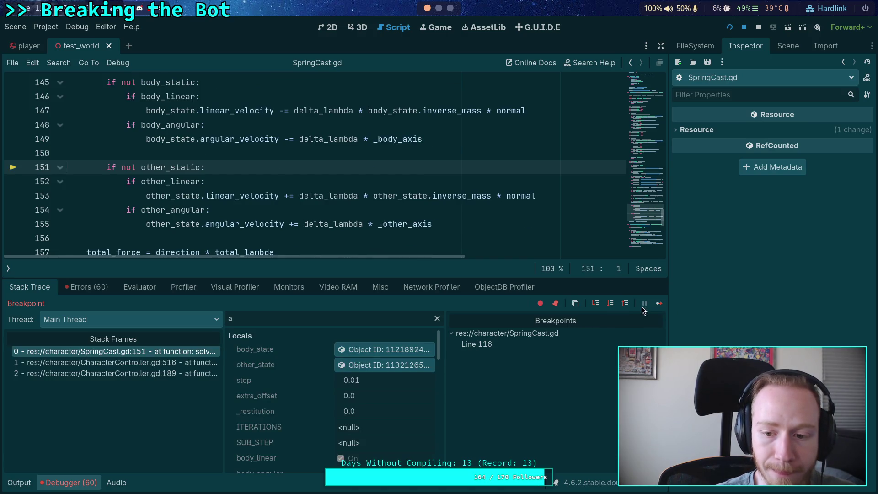
{"action": "left_click", "coordinate": [657, 303]}
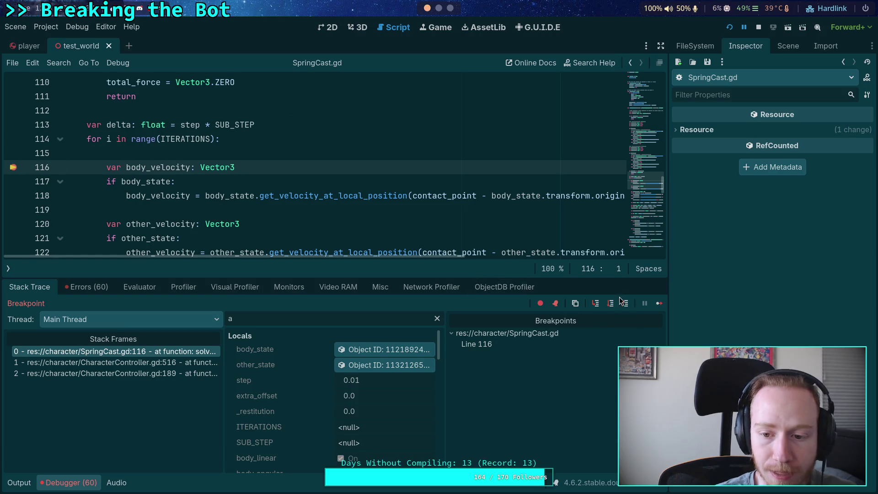
{"action": "scroll", "coordinate": [274, 230], "scroll_direction": "down", "scroll_amount": 2}
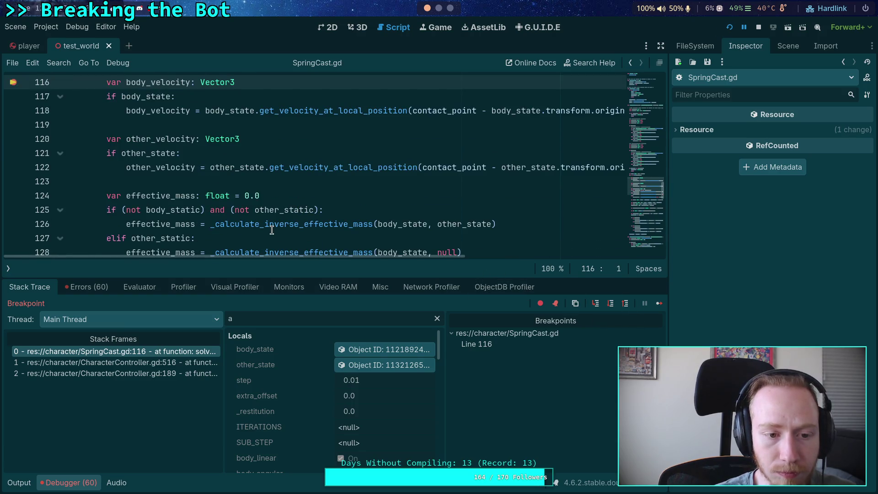
{"action": "scroll", "coordinate": [272, 230], "scroll_direction": "down", "scroll_amount": 1}
{"action": "scroll", "coordinate": [271, 230], "scroll_direction": "up", "scroll_amount": 4}
{"action": "left_click", "coordinate": [14, 210]}
{"action": "scroll", "coordinate": [177, 213], "scroll_direction": "down", "scroll_amount": 4}
{"action": "scroll", "coordinate": [177, 213], "scroll_direction": "down", "scroll_amount": 4}
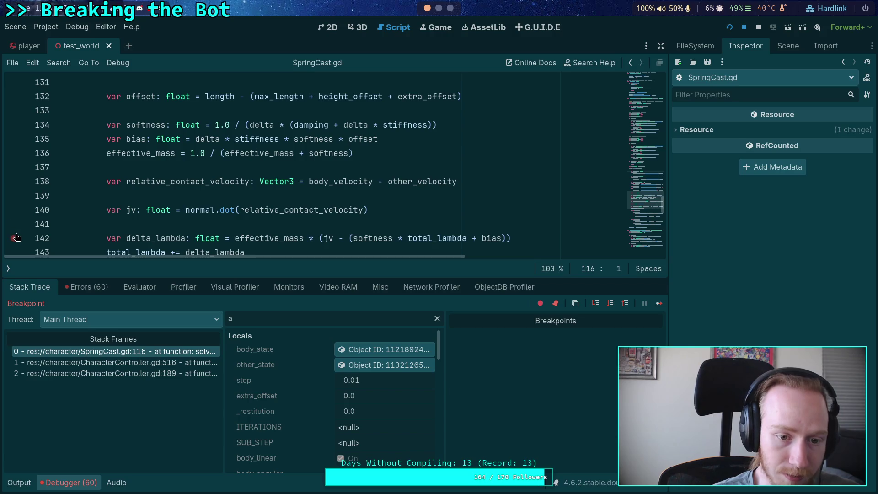
{"action": "scroll", "coordinate": [50, 224], "scroll_direction": "down", "scroll_amount": 1}
{"action": "left_click", "coordinate": [13, 210]}
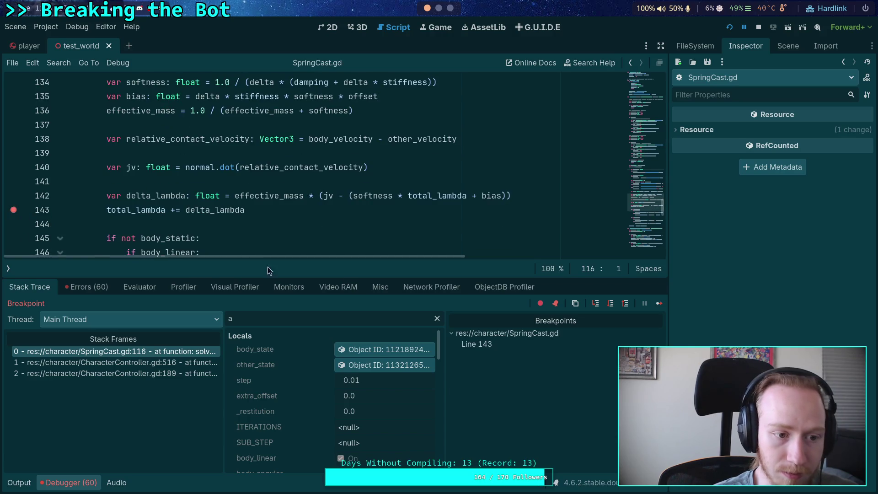
{"action": "left_click", "coordinate": [659, 303]}
{"action": "scroll", "coordinate": [283, 371], "scroll_direction": "down", "scroll_amount": 6}
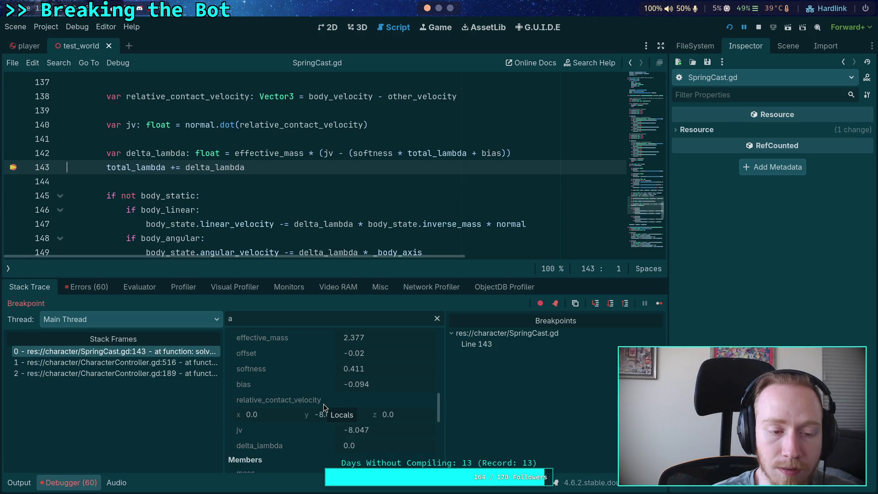
{"action": "scroll", "coordinate": [313, 392], "scroll_direction": "down", "scroll_amount": 5}
{"action": "scroll", "coordinate": [316, 392], "scroll_direction": "up", "scroll_amount": 3}
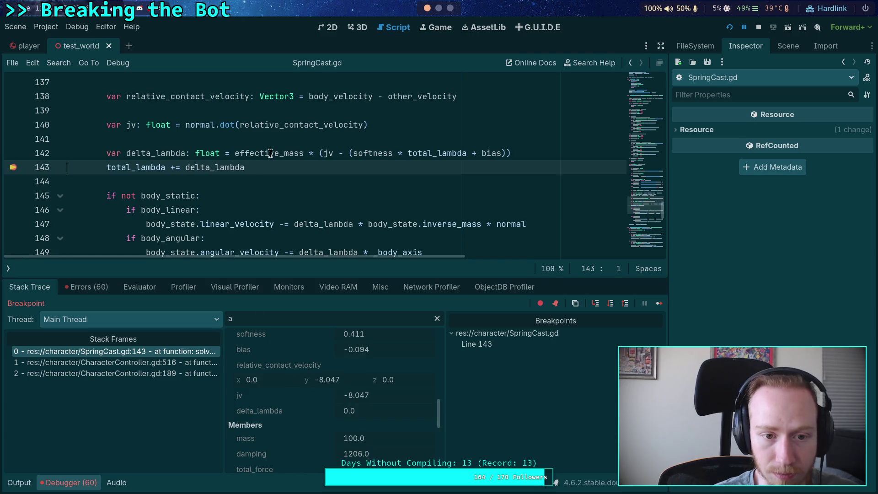
{"action": "mouse_move", "coordinate": [270, 154]}
{"action": "mouse_move", "coordinate": [153, 153]}
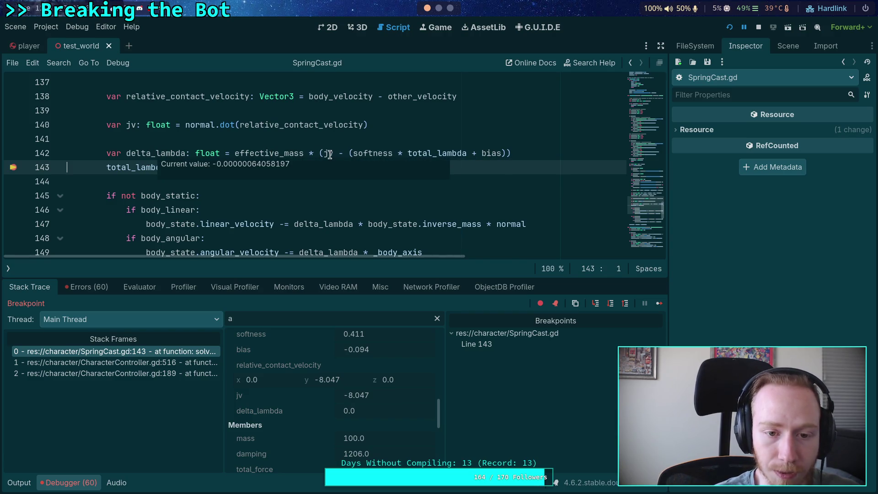
{"action": "mouse_move", "coordinate": [330, 156]}
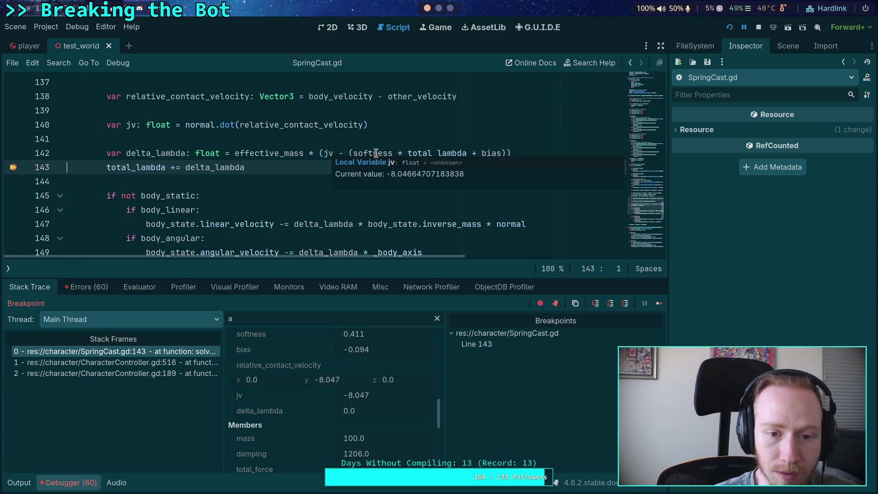
{"action": "mouse_move", "coordinate": [376, 154]}
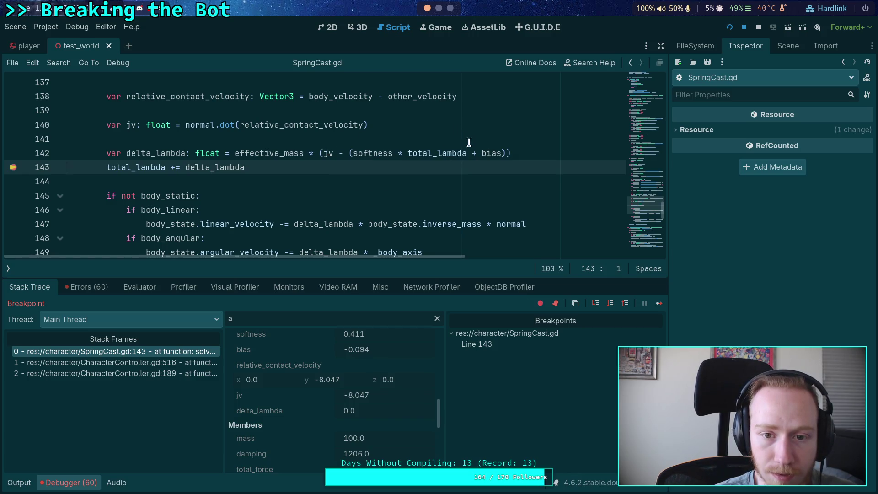
{"action": "scroll", "coordinate": [338, 148], "scroll_direction": "up", "scroll_amount": 1}
{"action": "scroll", "coordinate": [338, 148], "scroll_direction": "up", "scroll_amount": 1}
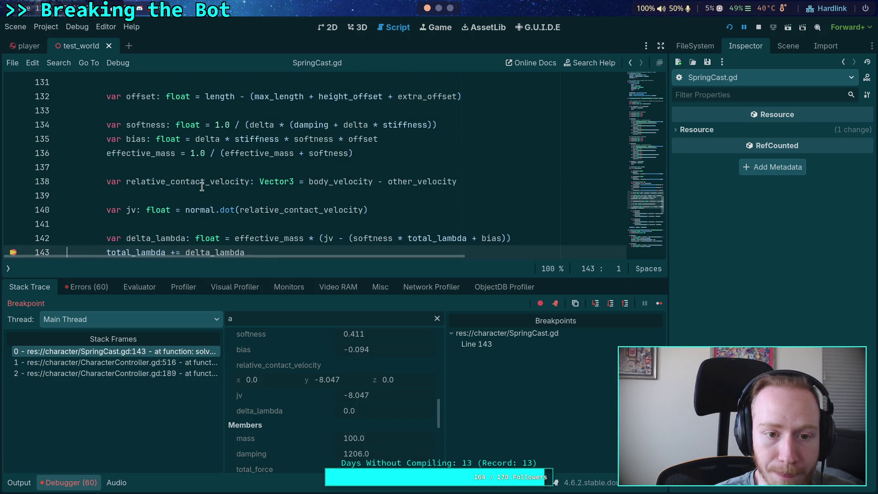
{"action": "mouse_move", "coordinate": [202, 183]}
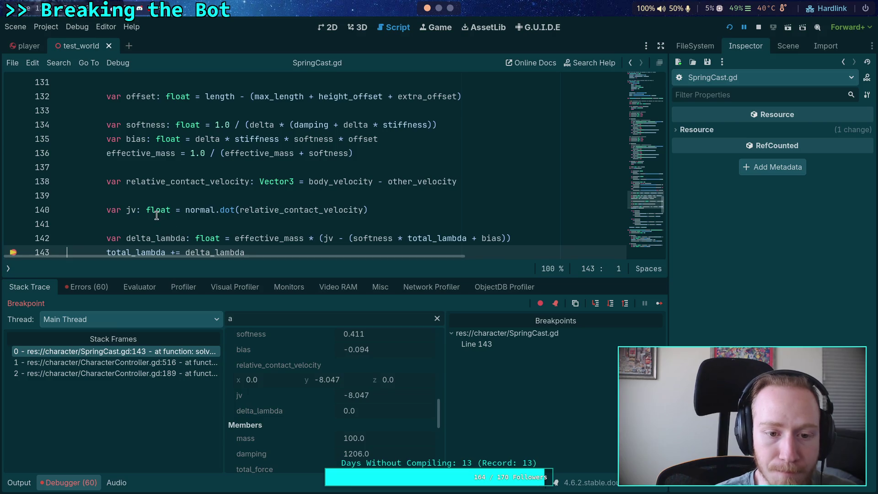
{"action": "scroll", "coordinate": [176, 215], "scroll_direction": "down", "scroll_amount": 1}
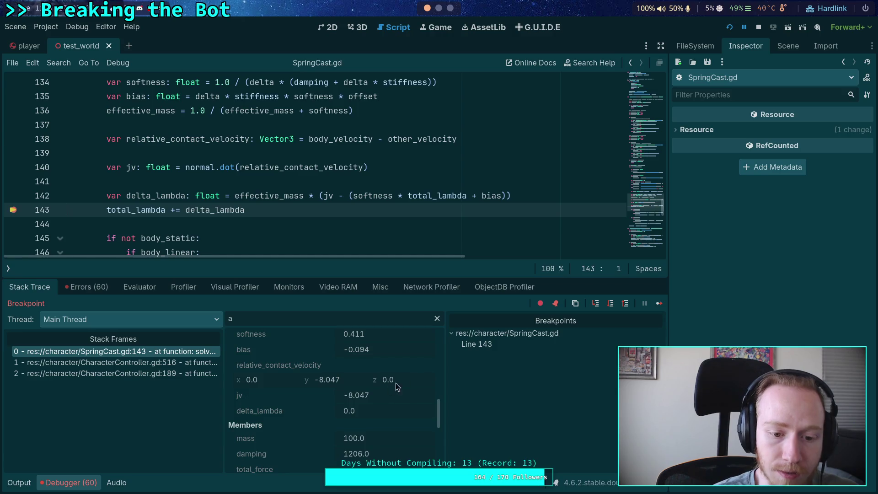
Step over from line 143 down to line 147, inspecting the body_state object along the way
{"action": "left_click", "coordinate": [610, 305]}
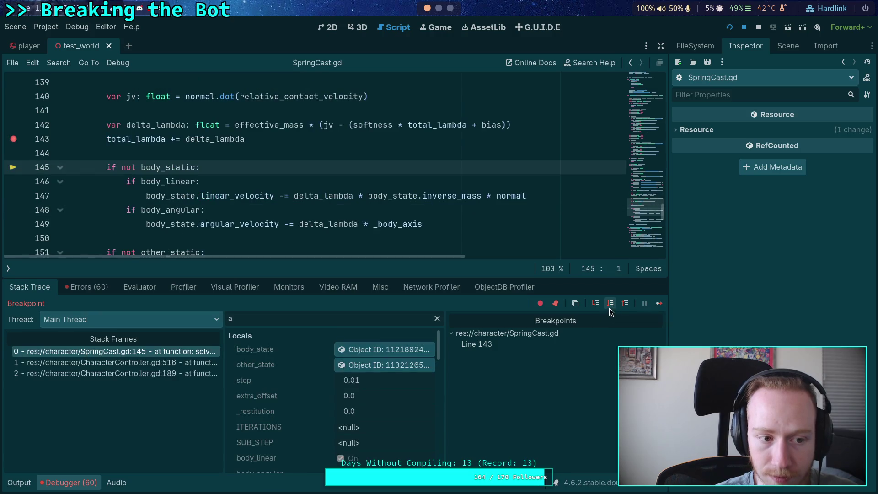
{"action": "left_click", "coordinate": [410, 352]}
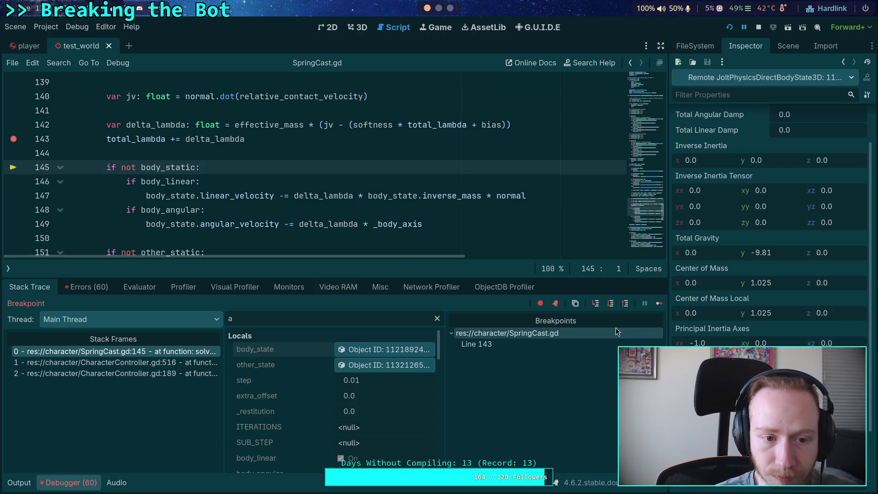
{"action": "left_click", "coordinate": [611, 304]}
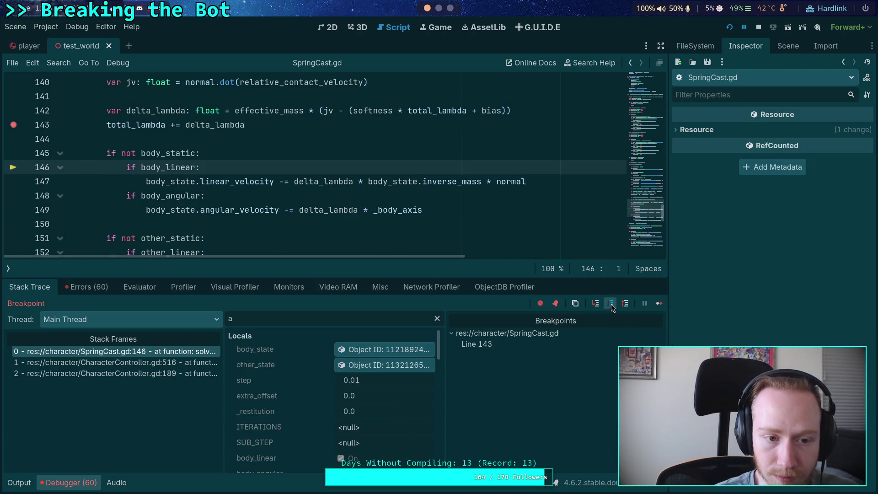
{"action": "left_click", "coordinate": [611, 305]}
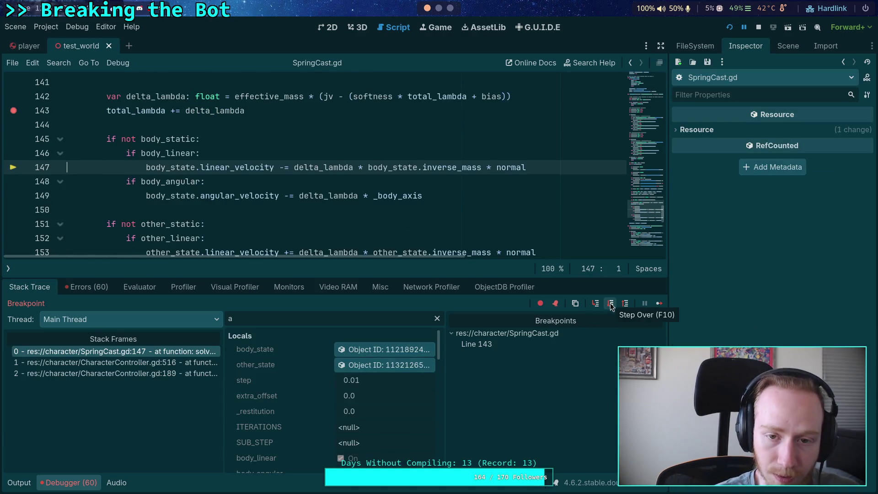
{"action": "scroll", "coordinate": [442, 204], "scroll_direction": "up", "scroll_amount": 2}
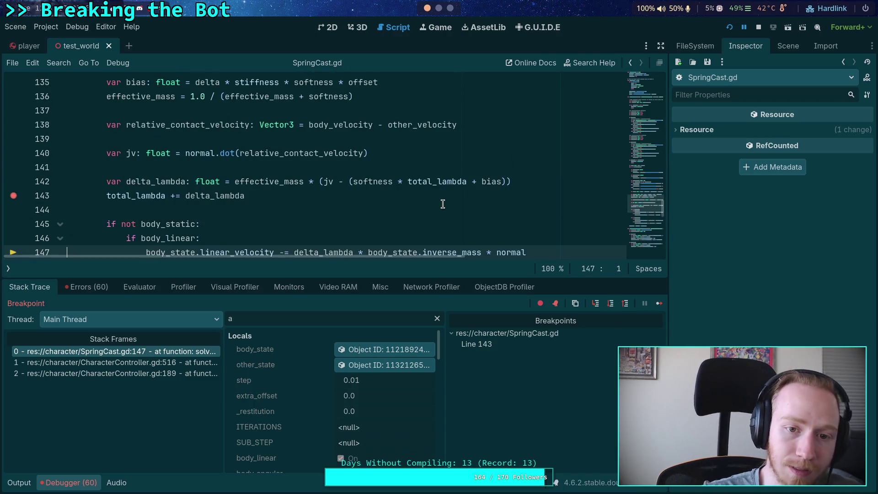
{"action": "scroll", "coordinate": [442, 204], "scroll_direction": "up", "scroll_amount": 1}
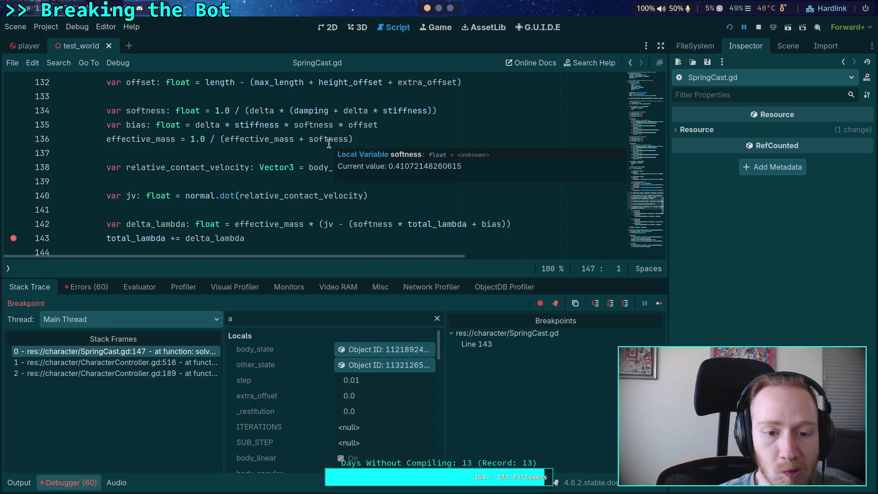
Re-inspect body_state and total_lambda, then bring up Jolt's AxisConstraintPart.h in Neovim
{"action": "left_click", "coordinate": [384, 349]}
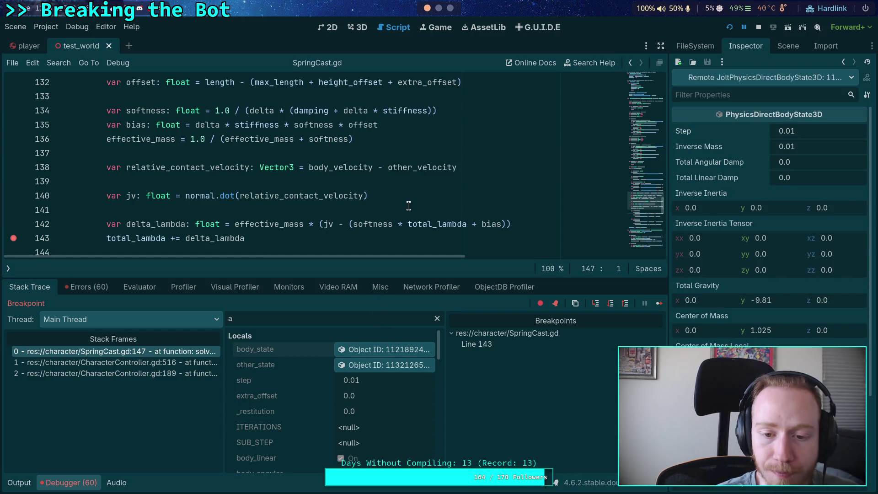
{"action": "scroll", "coordinate": [408, 205], "scroll_direction": "down", "scroll_amount": 1}
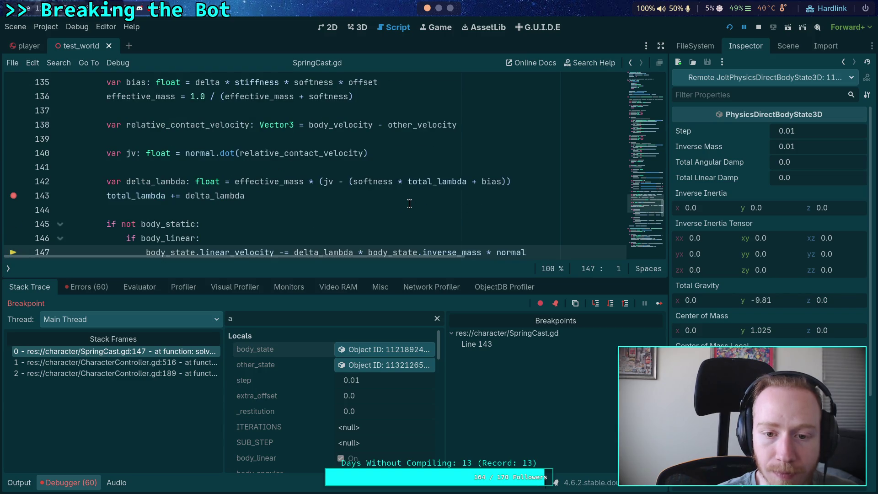
{"action": "mouse_move", "coordinate": [449, 183]}
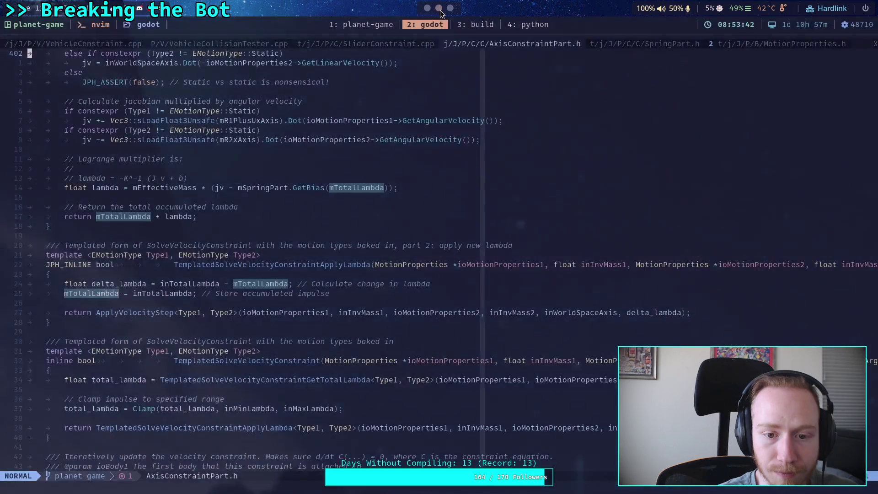
{"action": "left_click", "coordinate": [439, 9]}
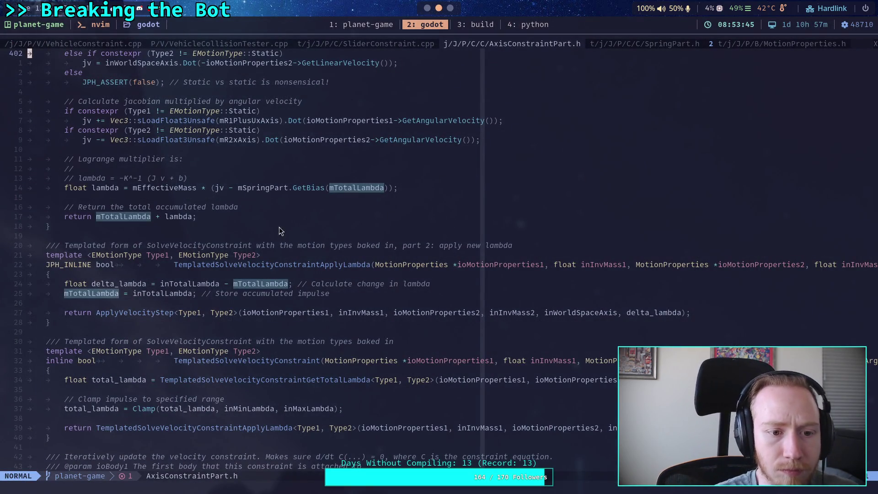
Review the jv calculation in AxisConstraintPart.h, then go back to the Godot debugging session
{"action": "scroll", "coordinate": [268, 267], "scroll_direction": "up", "scroll_amount": 3}
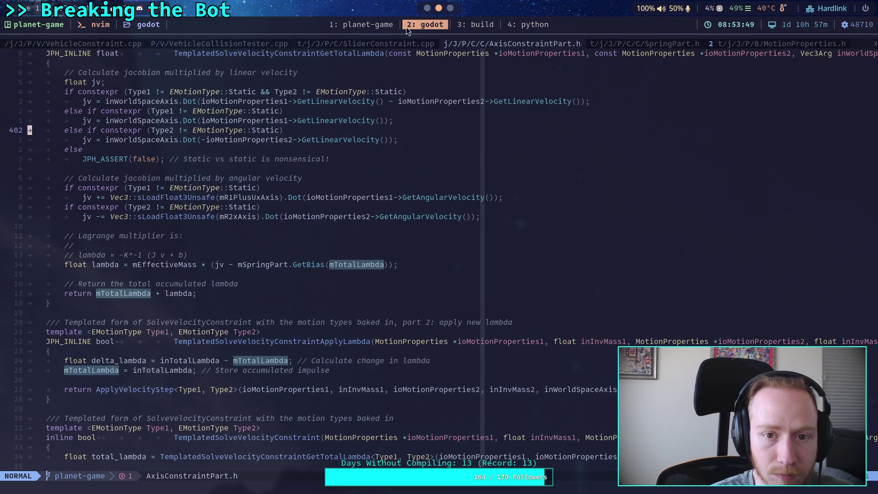
{"action": "left_click", "coordinate": [428, 8]}
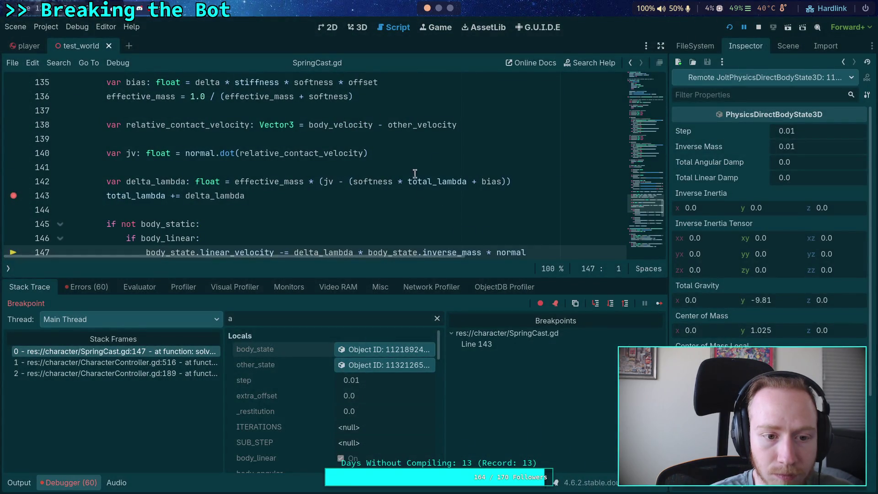
Step from line 147 through the velocity updates back to the loop start, inspecting body_state
{"action": "left_click", "coordinate": [610, 305]}
{"action": "left_click", "coordinate": [611, 305]}
{"action": "left_click", "coordinate": [611, 304]}
{"action": "left_click", "coordinate": [611, 305]}
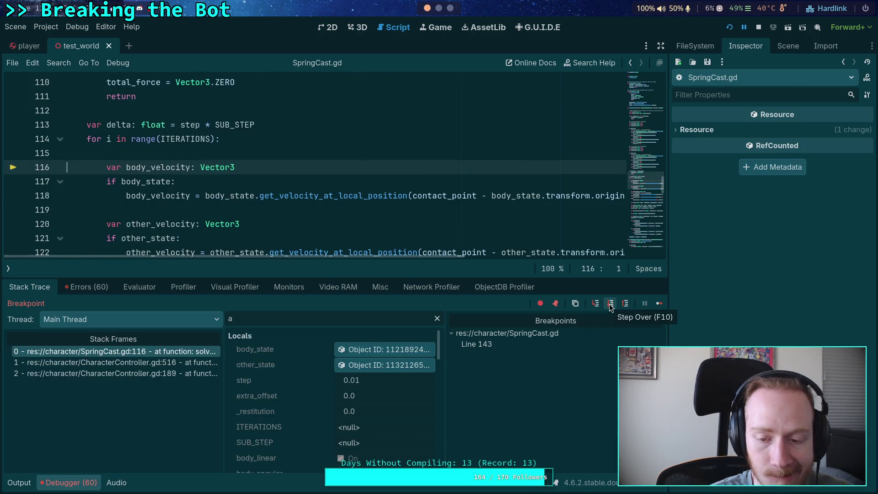
{"action": "left_click", "coordinate": [364, 349]}
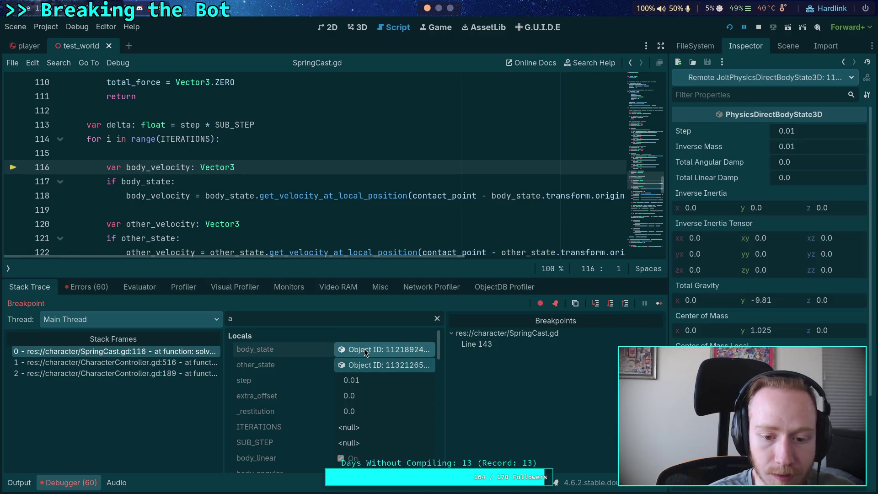
{"action": "scroll", "coordinate": [770, 229], "scroll_direction": "down", "scroll_amount": 3}
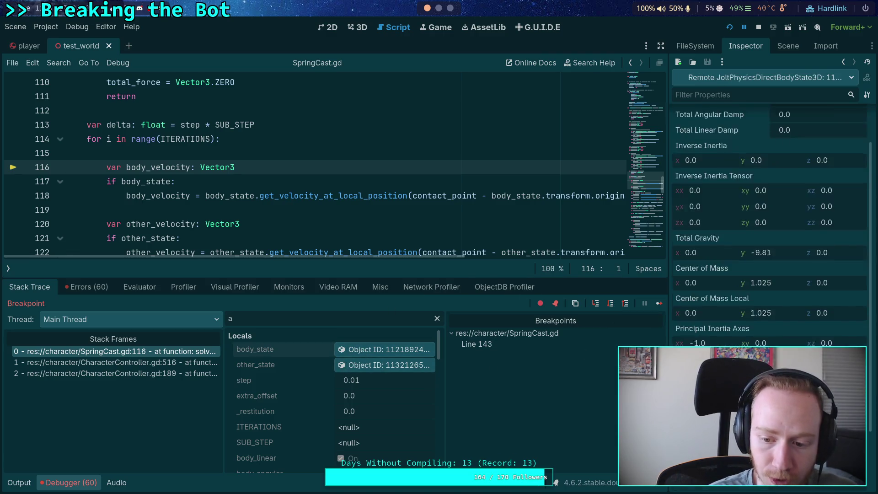
{"action": "scroll", "coordinate": [91, 178], "scroll_direction": "down", "scroll_amount": 10}
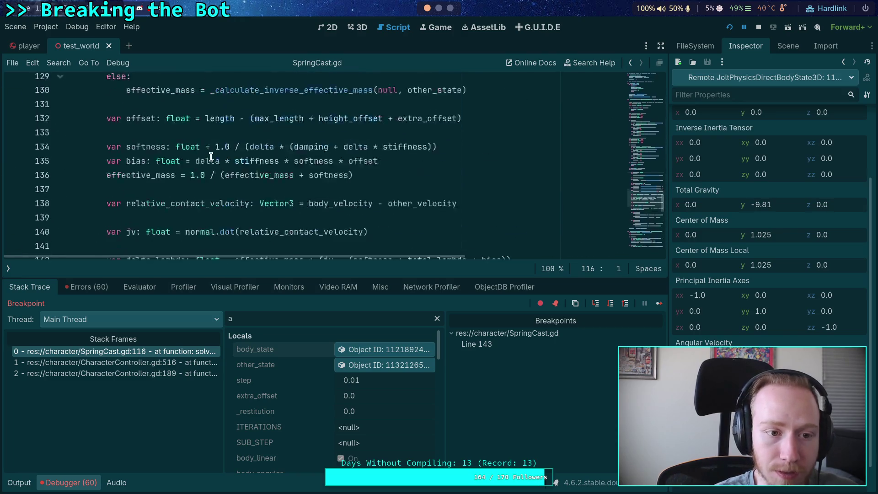
Replace the line 143 breakpoint with ones on lines 113 and 157, fold line 114, and continue twice
{"action": "left_click", "coordinate": [15, 169]}
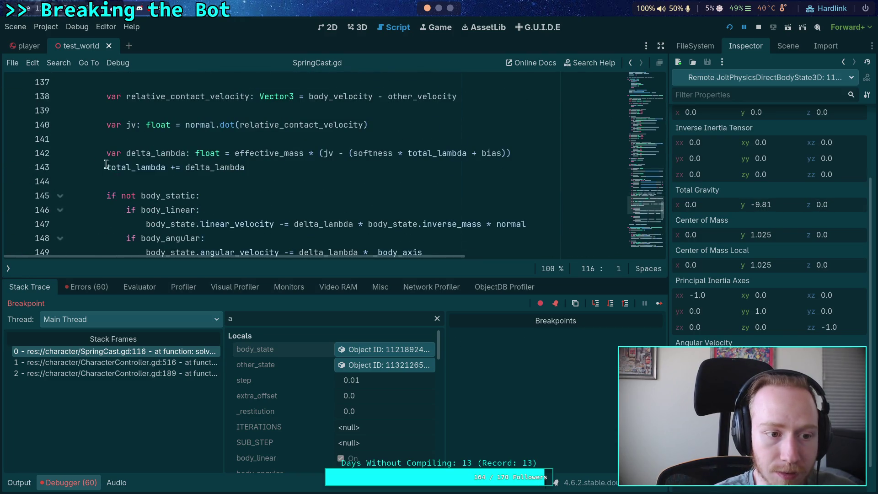
{"action": "scroll", "coordinate": [57, 189], "scroll_direction": "up", "scroll_amount": 10}
{"action": "left_click", "coordinate": [60, 182]}
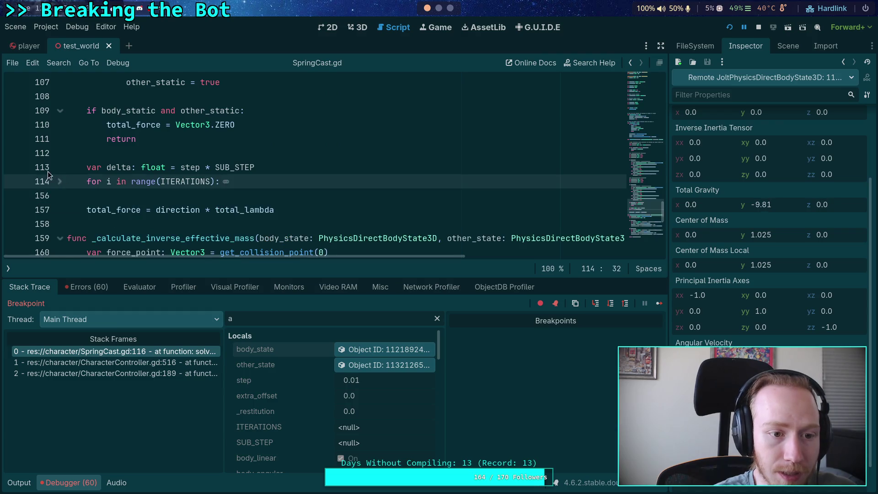
{"action": "left_click", "coordinate": [13, 168]}
{"action": "left_click", "coordinate": [13, 210]}
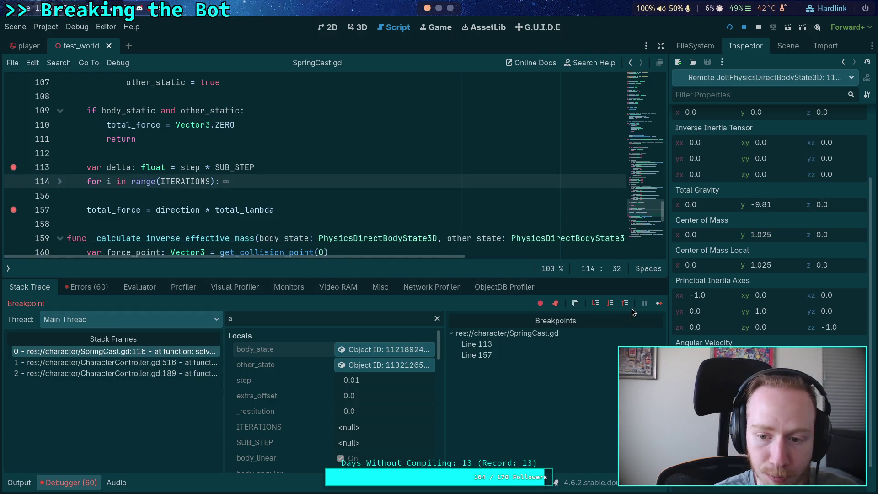
{"action": "left_click", "coordinate": [659, 303]}
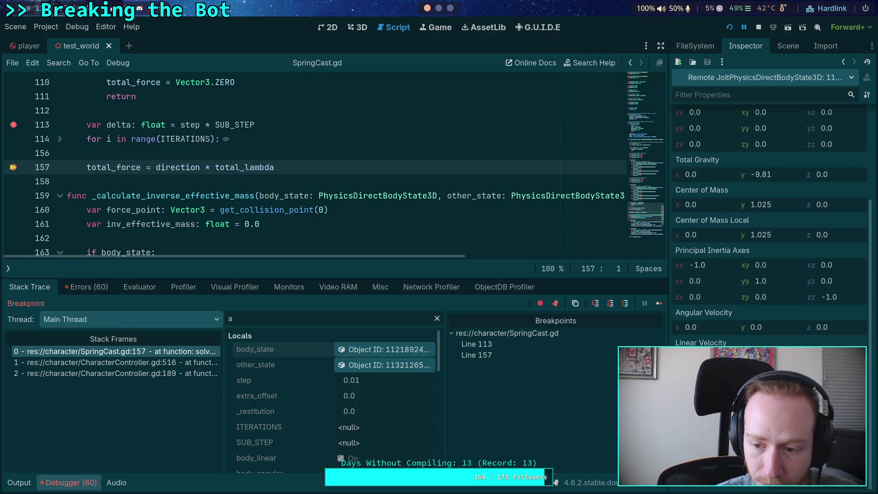
{"action": "left_click", "coordinate": [659, 303]}
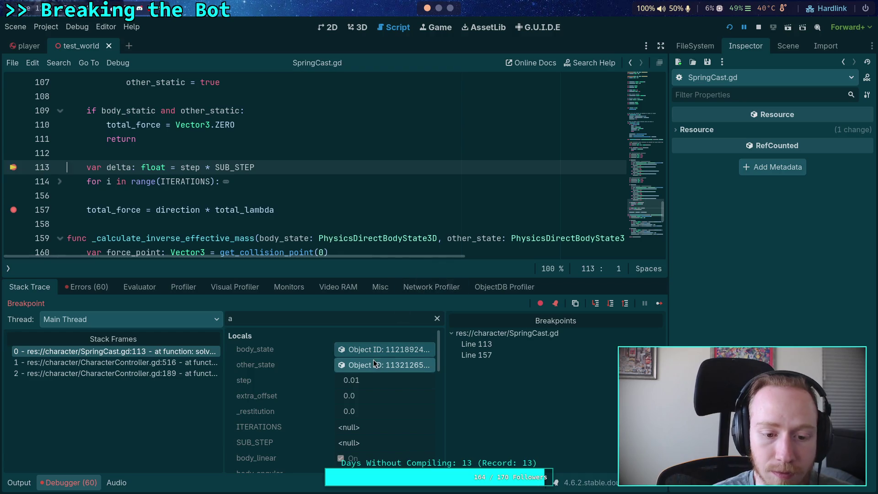
Inspect the remote body_state object's physics properties while paused at line 113
{"action": "left_click", "coordinate": [384, 350]}
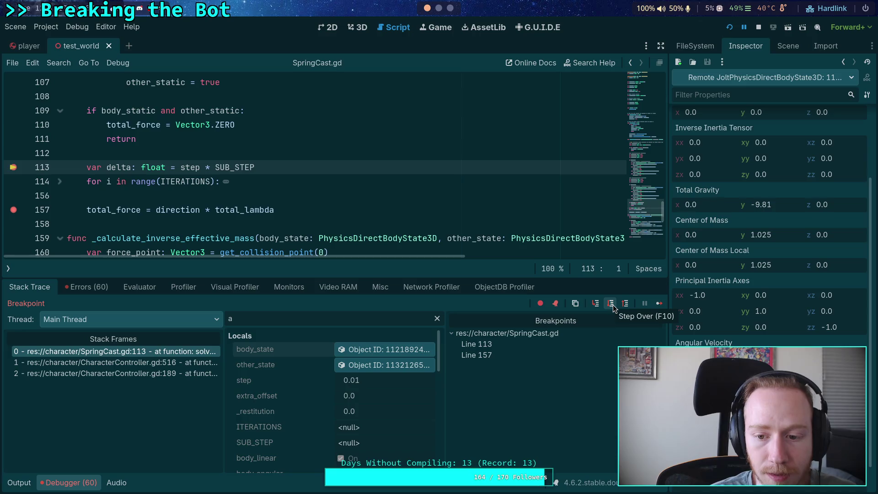
{"action": "scroll", "coordinate": [339, 388], "scroll_direction": "down", "scroll_amount": 5}
{"action": "scroll", "coordinate": [339, 388], "scroll_direction": "down", "scroll_amount": 7}
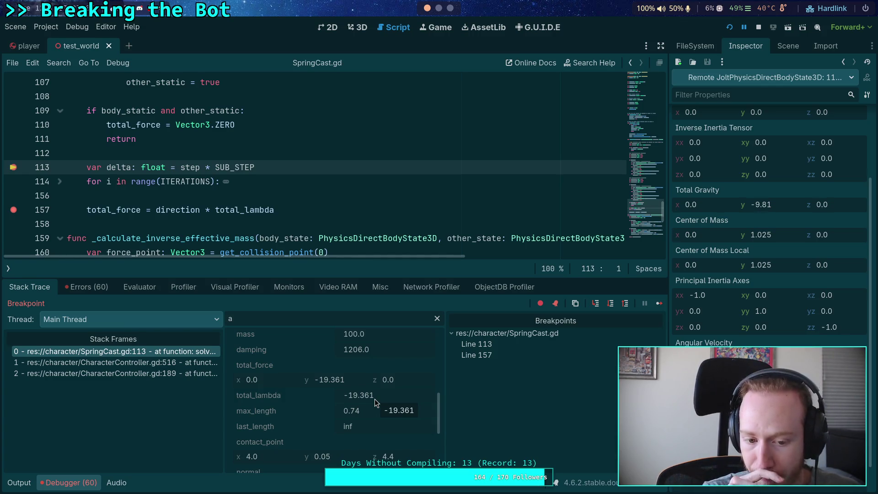
{"action": "scroll", "coordinate": [362, 396], "scroll_direction": "down", "scroll_amount": 5}
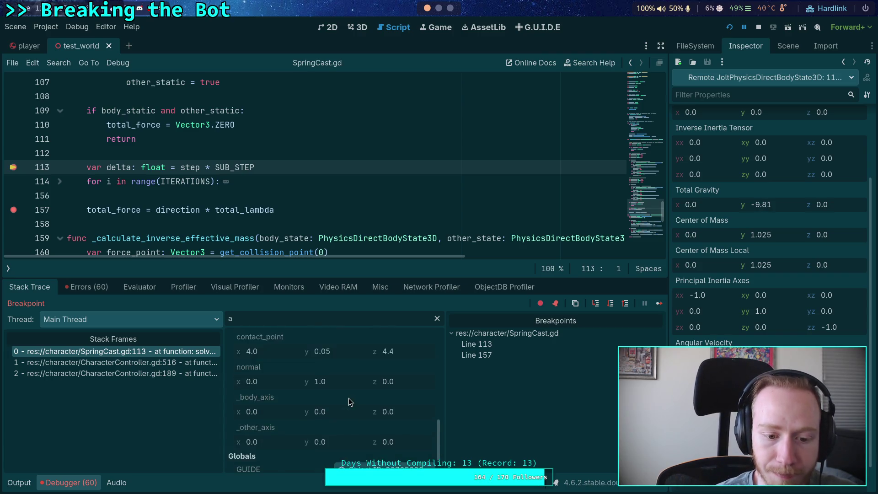
{"action": "scroll", "coordinate": [358, 415], "scroll_direction": "up", "scroll_amount": 5}
{"action": "scroll", "coordinate": [356, 413], "scroll_direction": "up", "scroll_amount": 4}
{"action": "scroll", "coordinate": [356, 413], "scroll_direction": "down", "scroll_amount": 4}
{"action": "scroll", "coordinate": [357, 412], "scroll_direction": "down", "scroll_amount": 5}
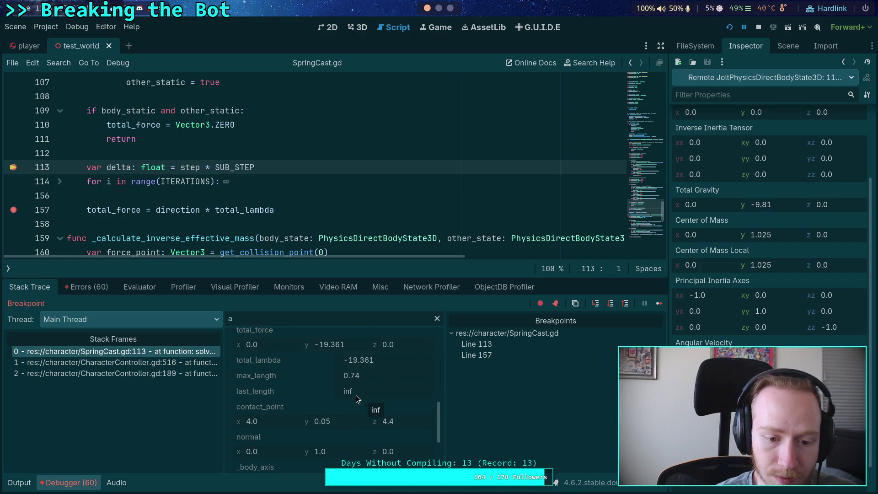
{"action": "scroll", "coordinate": [356, 396], "scroll_direction": "up", "scroll_amount": 1}
{"action": "scroll", "coordinate": [356, 396], "scroll_direction": "down", "scroll_amount": 6}
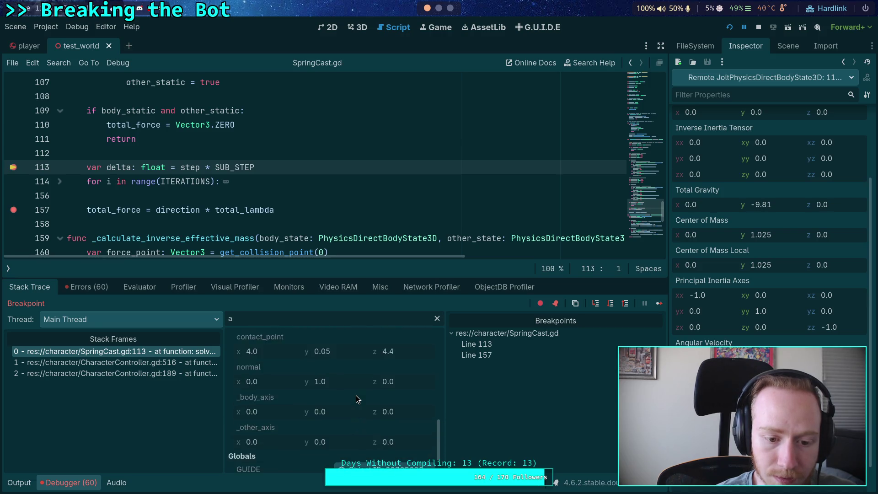
{"action": "scroll", "coordinate": [355, 395], "scroll_direction": "up", "scroll_amount": 6}
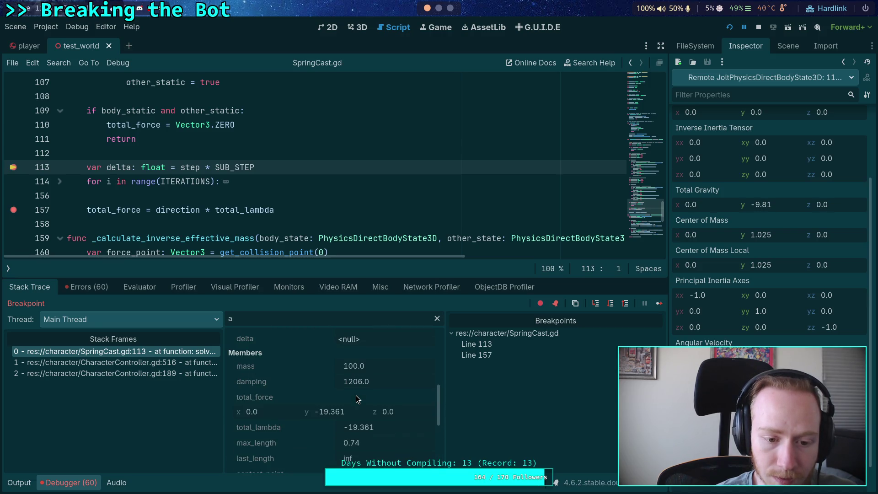
{"action": "scroll", "coordinate": [313, 402], "scroll_direction": "down", "scroll_amount": 5}
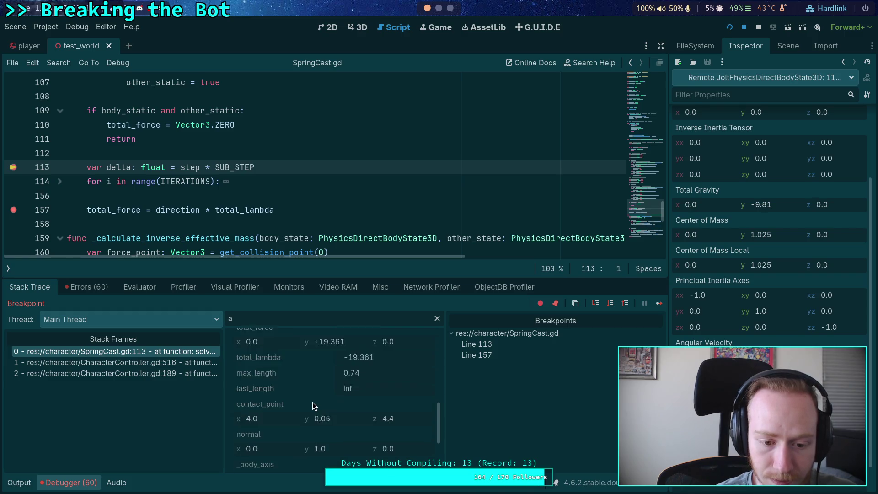
{"action": "scroll", "coordinate": [312, 398], "scroll_direction": "up", "scroll_amount": 4}
{"action": "scroll", "coordinate": [315, 403], "scroll_direction": "up", "scroll_amount": 1}
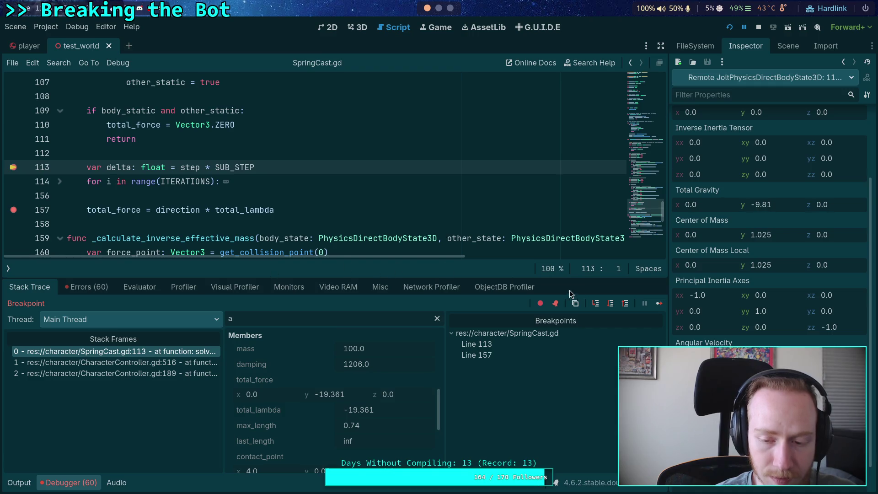
Step to line 114, clear the 'a' variable filter, and continue to the line 157 breakpoint
{"action": "left_click", "coordinate": [605, 304]}
{"action": "scroll", "coordinate": [279, 213], "scroll_direction": "down", "scroll_amount": 8}
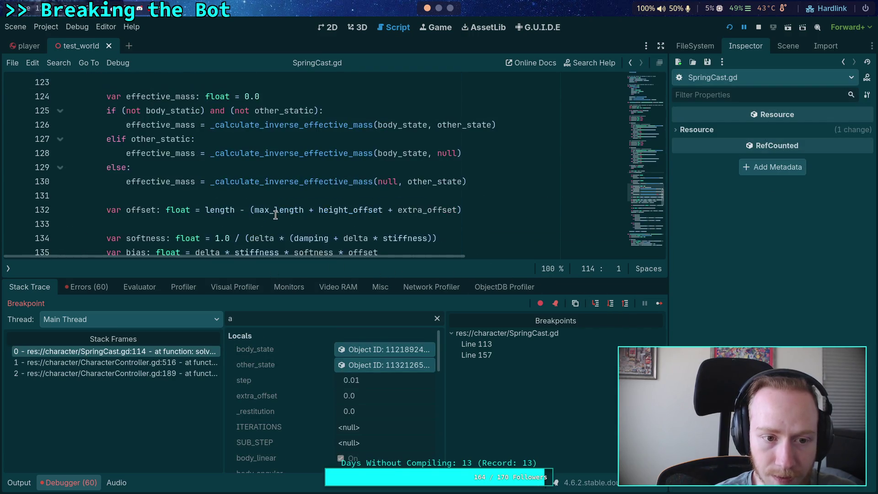
{"action": "scroll", "coordinate": [275, 214], "scroll_direction": "up", "scroll_amount": 2}
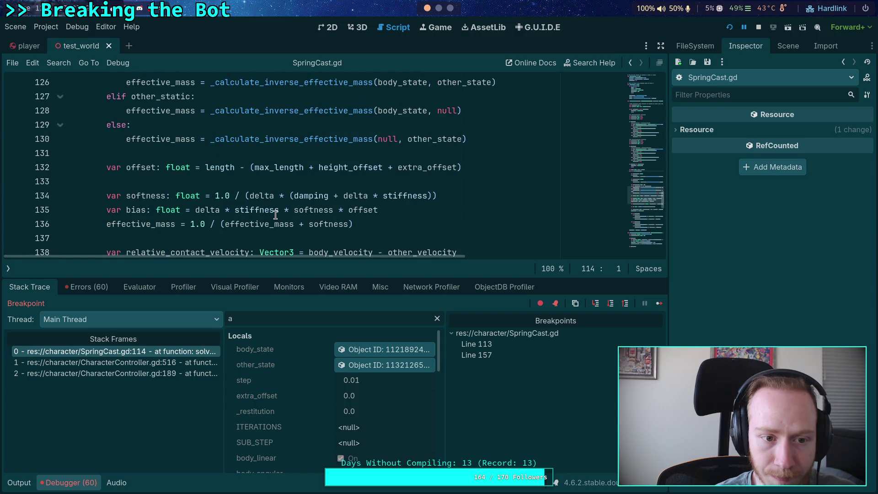
{"action": "scroll", "coordinate": [282, 388], "scroll_direction": "down", "scroll_amount": 5}
{"action": "left_click", "coordinate": [437, 318]}
{"action": "scroll", "coordinate": [270, 389], "scroll_direction": "down", "scroll_amount": 5}
{"action": "scroll", "coordinate": [311, 396], "scroll_direction": "down", "scroll_amount": 2}
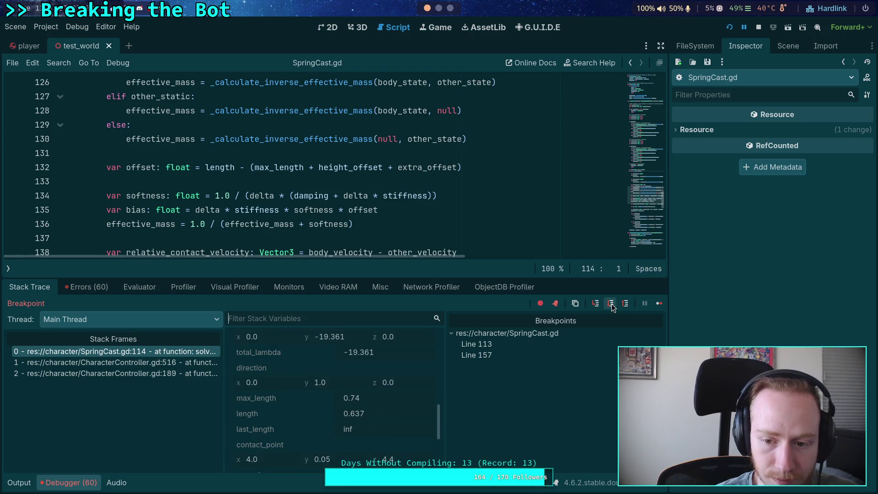
{"action": "scroll", "coordinate": [411, 234], "scroll_direction": "down", "scroll_amount": 8}
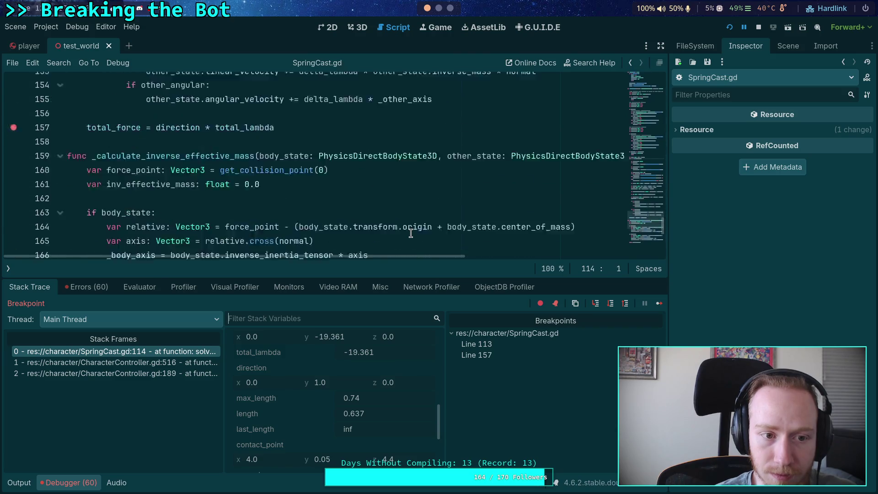
{"action": "left_click", "coordinate": [656, 304]}
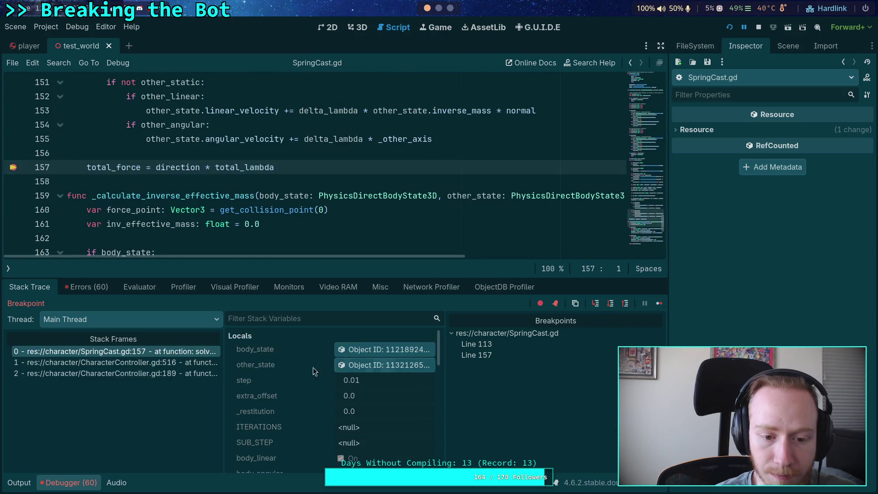
Show the Scene dock's node tree beside the lambda code, then switch to AxisConstraintPart.h in Neovim
{"action": "left_click", "coordinate": [412, 350]}
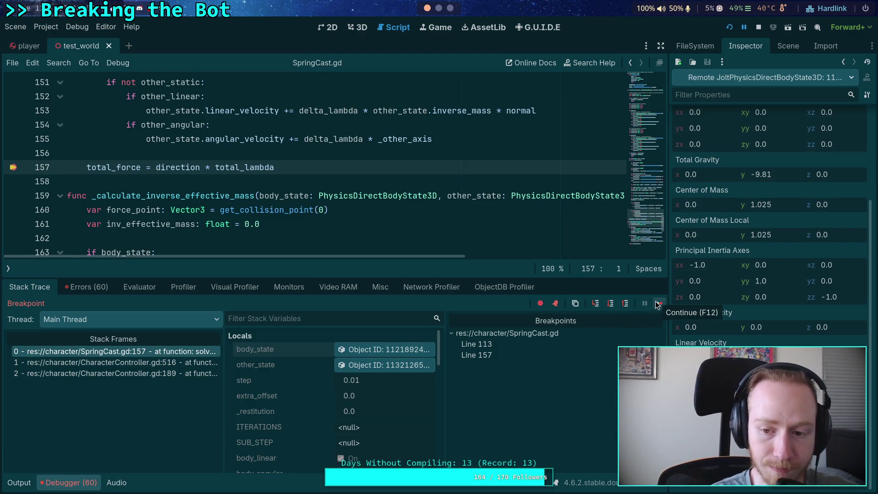
{"action": "scroll", "coordinate": [745, 241], "scroll_direction": "up", "scroll_amount": 3}
{"action": "left_click", "coordinate": [796, 50]}
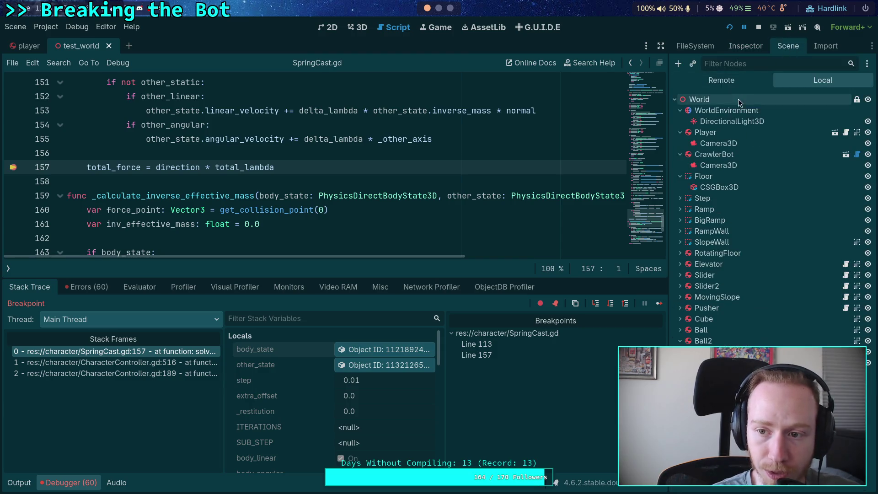
{"action": "mouse_move", "coordinate": [408, 192]}
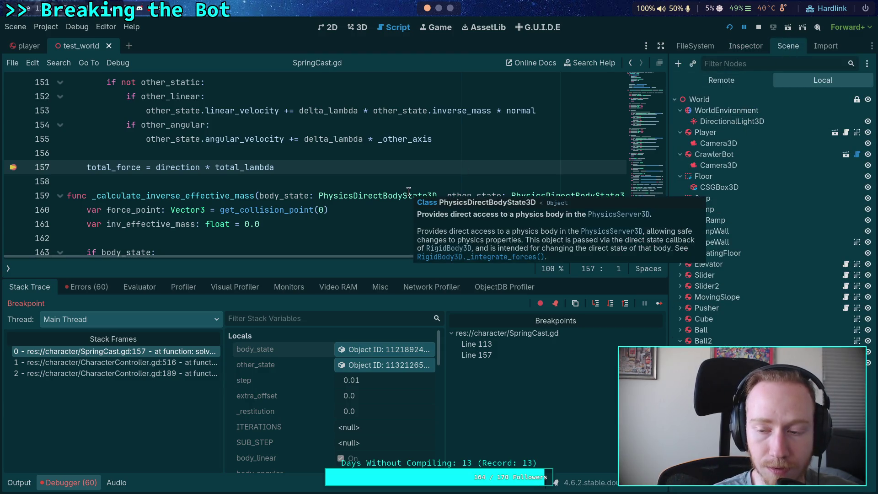
{"action": "scroll", "coordinate": [326, 191], "scroll_direction": "up", "scroll_amount": 7}
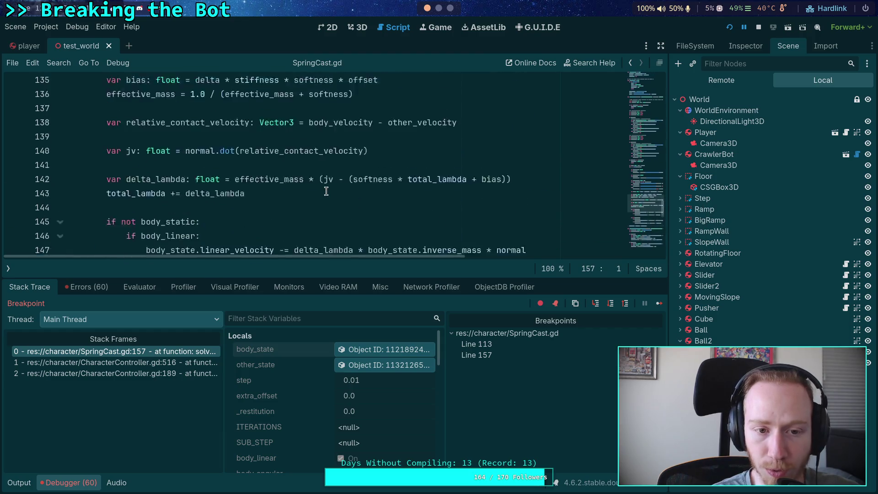
{"action": "scroll", "coordinate": [308, 181], "scroll_direction": "up", "scroll_amount": 1}
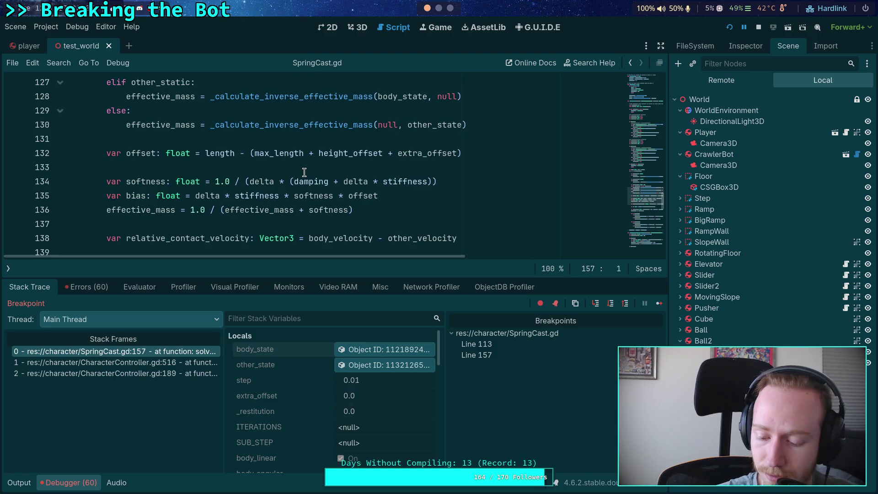
{"action": "left_click", "coordinate": [444, 12]}
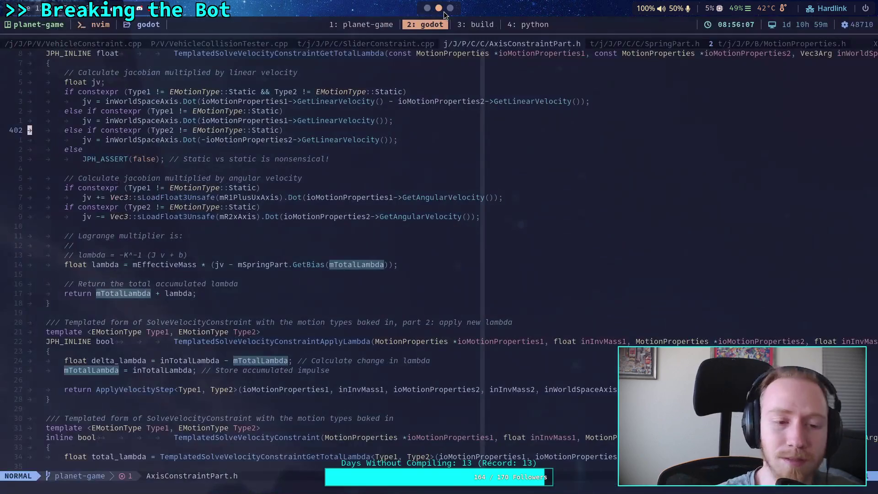
Switch to workspace 4 to show the Python REPL with spring results 5684.89 and 1206.37
{"action": "key", "text": "super+4"}
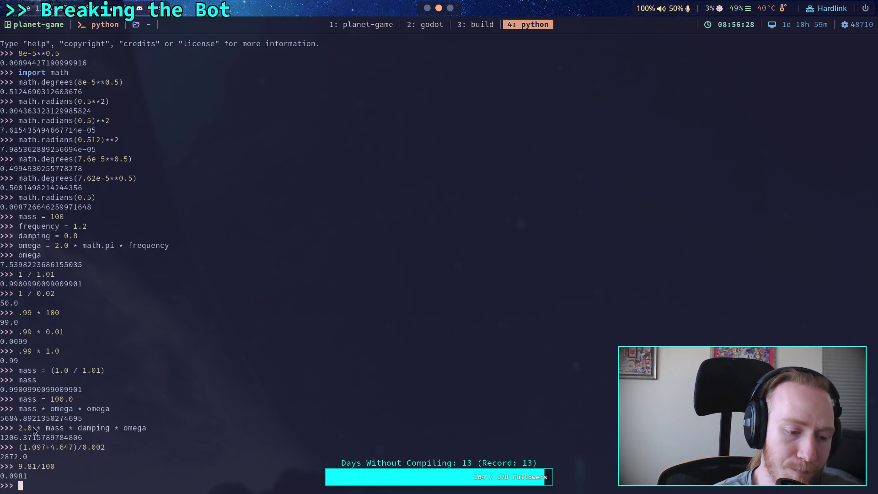
{"action": "left_click_drag", "start_coordinate": [1, 418], "coordinate": [87, 416]}
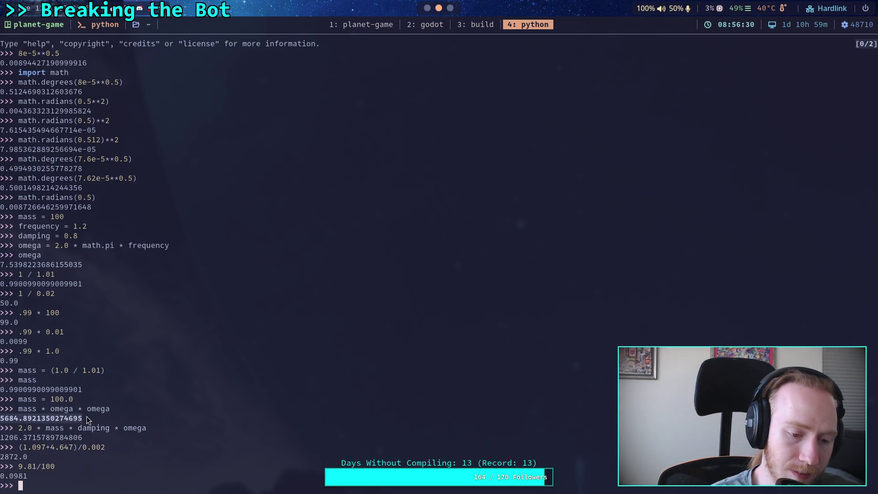
{"action": "left_click_drag", "start_coordinate": [1, 418], "coordinate": [83, 417]}
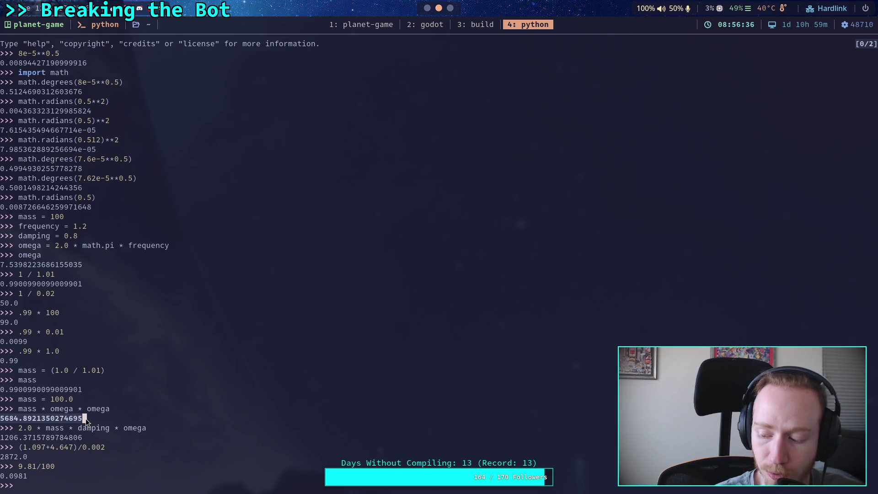
{"action": "key", "text": "Return"}
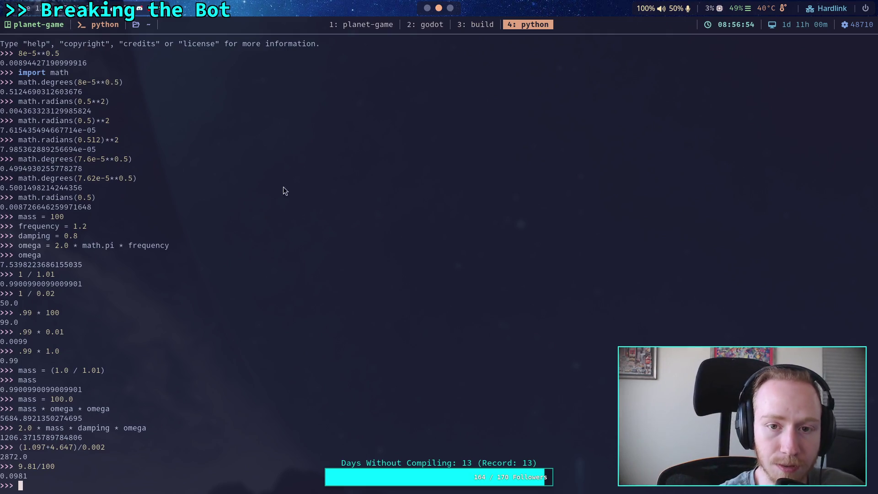
{"action": "left_click", "coordinate": [425, 24]}
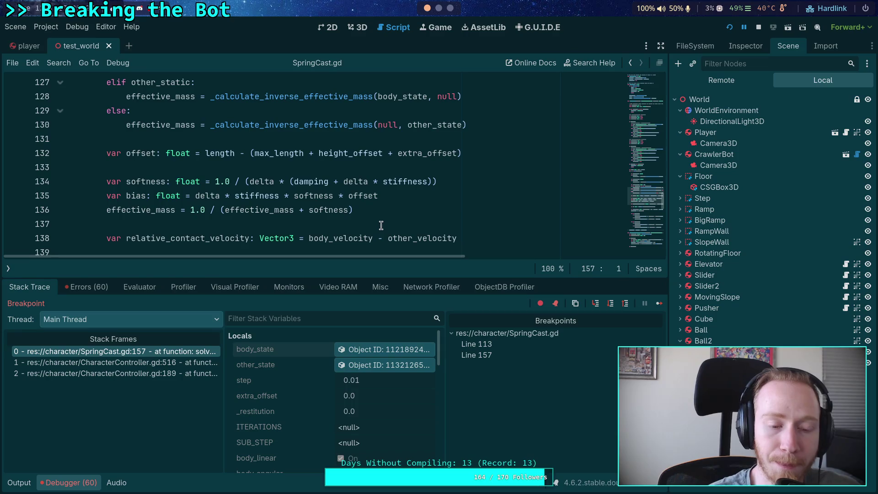
Inspect the remote body_state properties and resume execution twice toward the line 157 breakpoint
{"action": "left_click", "coordinate": [384, 350]}
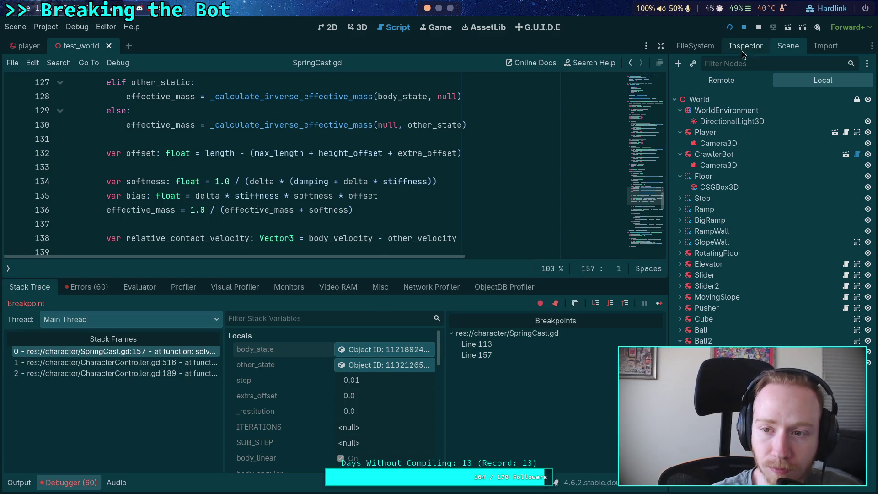
{"action": "left_click", "coordinate": [745, 46]}
{"action": "scroll", "coordinate": [749, 300], "scroll_direction": "down", "scroll_amount": 3}
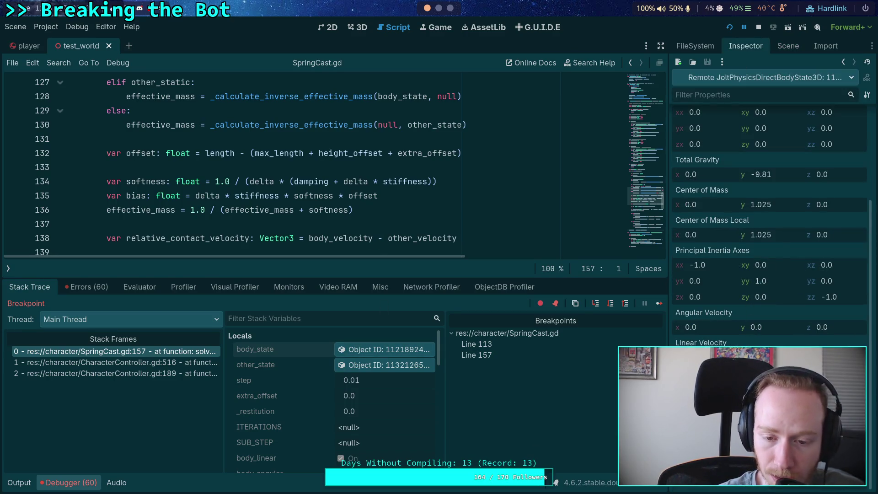
{"action": "scroll", "coordinate": [459, 215], "scroll_direction": "down", "scroll_amount": 2}
{"action": "scroll", "coordinate": [459, 216], "scroll_direction": "down", "scroll_amount": 8}
{"action": "scroll", "coordinate": [466, 221], "scroll_direction": "up", "scroll_amount": 2}
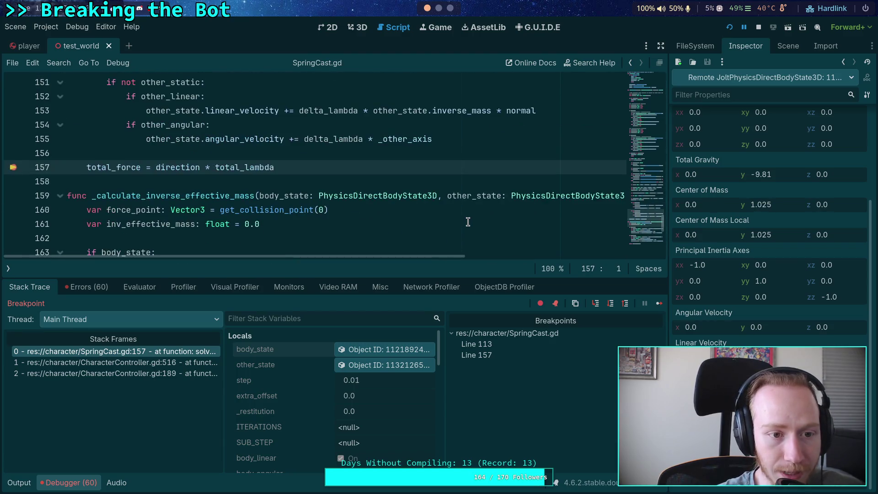
{"action": "left_click", "coordinate": [659, 303]}
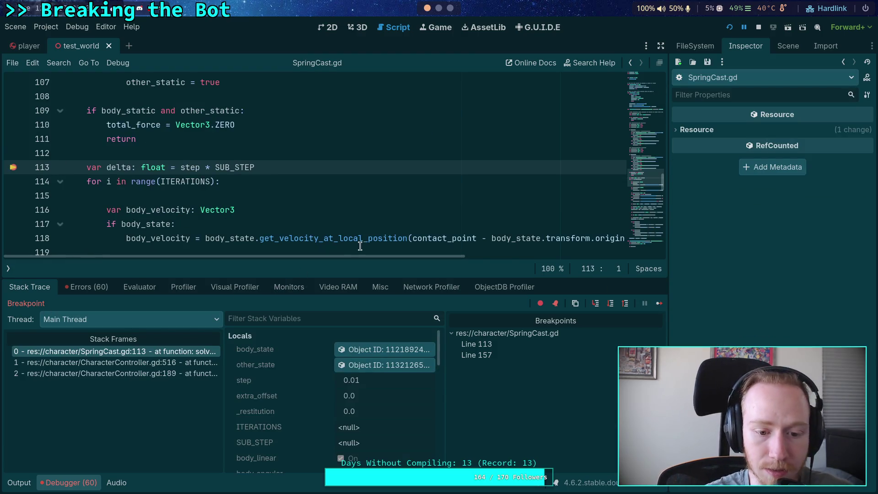
{"action": "left_click", "coordinate": [384, 350]}
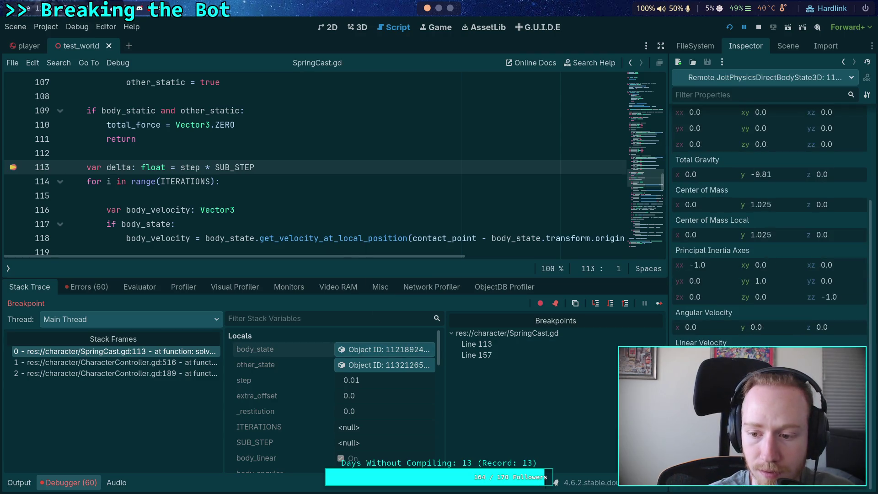
{"action": "left_click", "coordinate": [657, 303]}
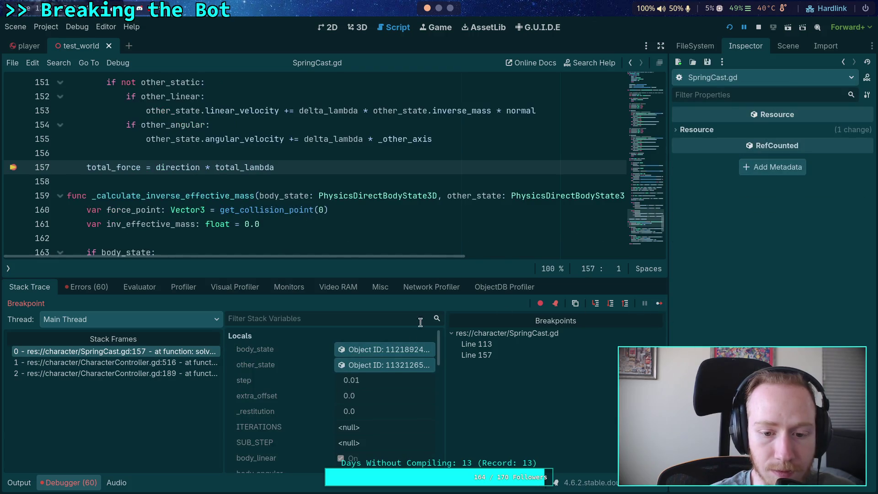
{"action": "left_click", "coordinate": [430, 350]}
Scroll through the solver code and add a breakpoint on the jv line 140
{"action": "scroll", "coordinate": [770, 219], "scroll_direction": "down", "scroll_amount": 3}
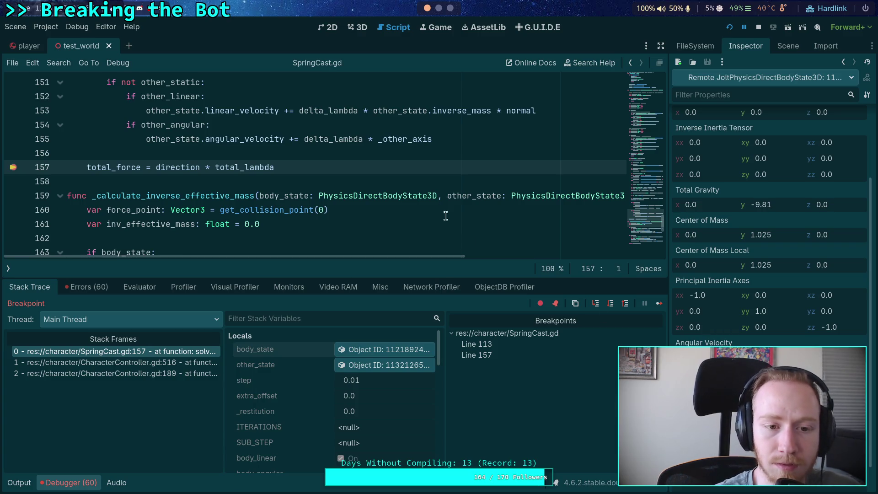
{"action": "scroll", "coordinate": [316, 208], "scroll_direction": "up", "scroll_amount": 3}
{"action": "scroll", "coordinate": [253, 204], "scroll_direction": "up", "scroll_amount": 2}
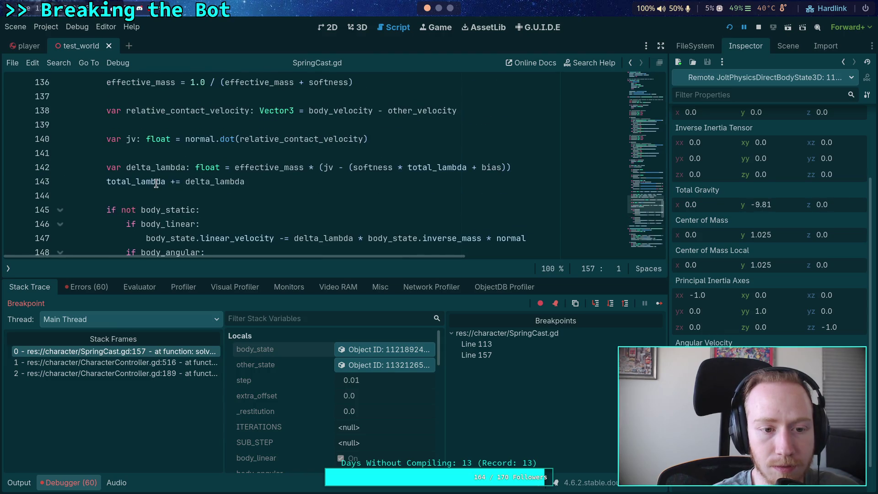
{"action": "mouse_move", "coordinate": [156, 183]}
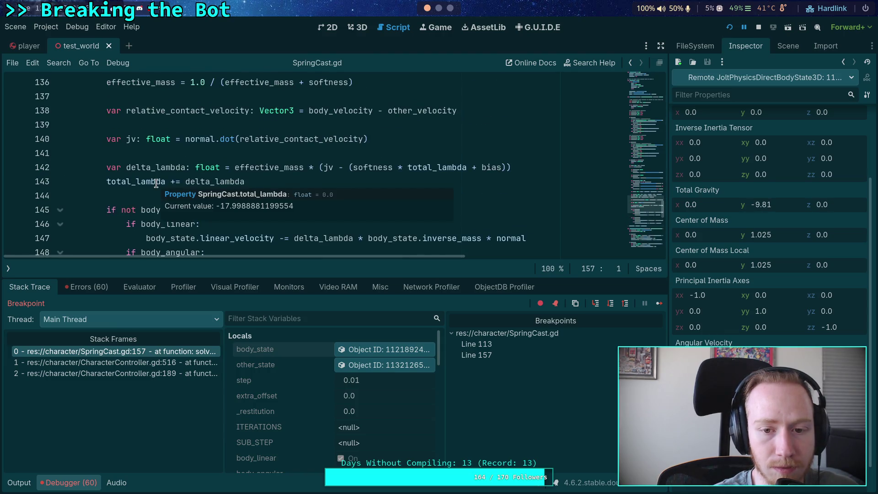
{"action": "scroll", "coordinate": [158, 182], "scroll_direction": "up", "scroll_amount": 1}
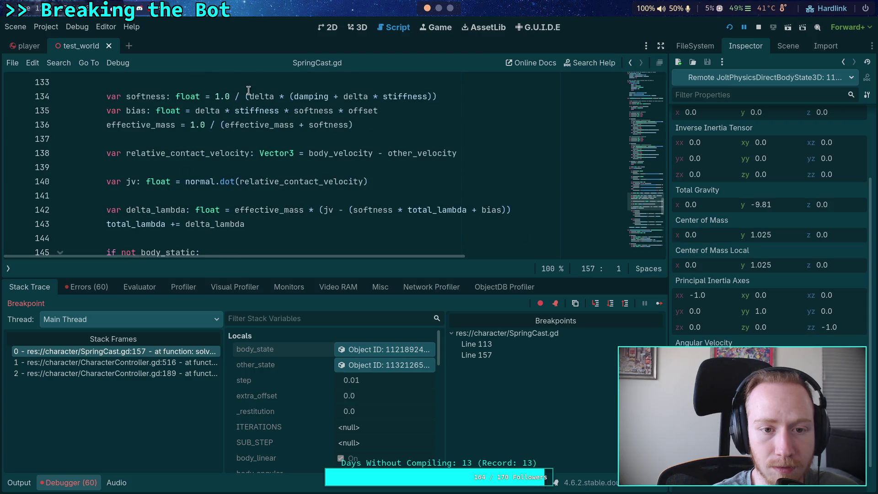
{"action": "scroll", "coordinate": [217, 114], "scroll_direction": "up", "scroll_amount": 1}
{"action": "mouse_move", "coordinate": [215, 108]}
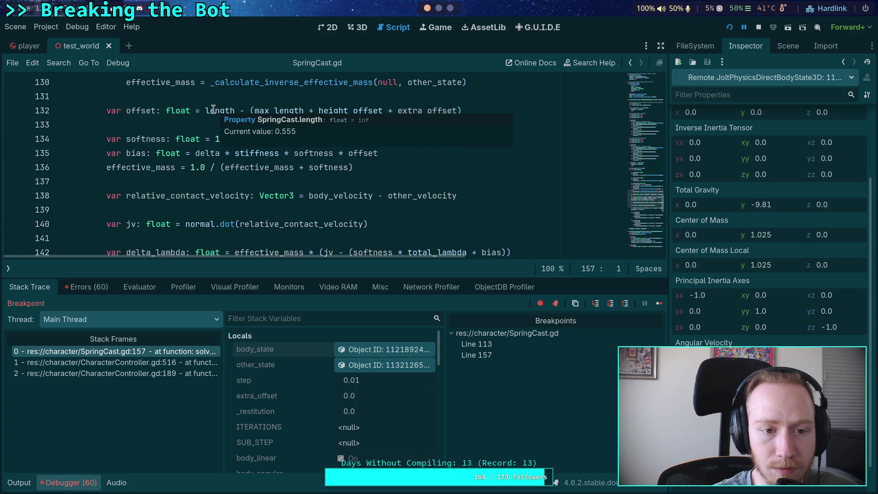
{"action": "scroll", "coordinate": [117, 144], "scroll_direction": "down", "scroll_amount": 2}
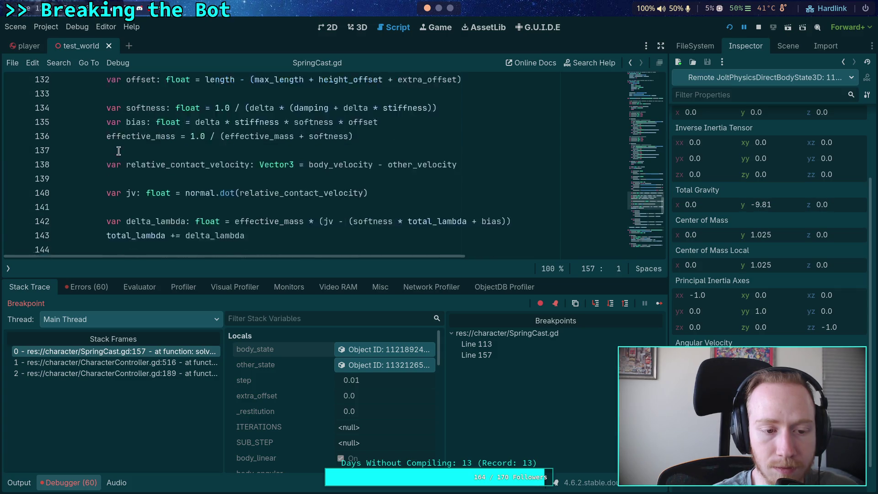
{"action": "left_click", "coordinate": [14, 139]}
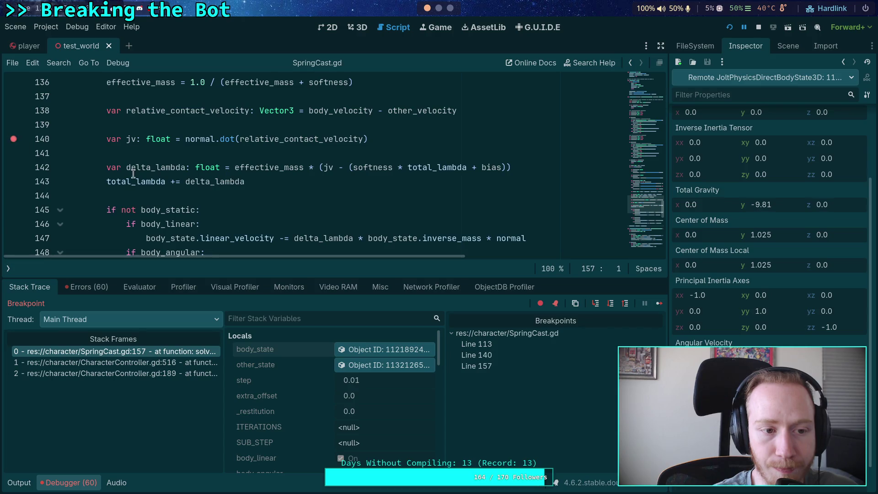
Continue until the line 140 breakpoint hits and check Locals: jv -8.355, bias -1.249
{"action": "left_click", "coordinate": [657, 307]}
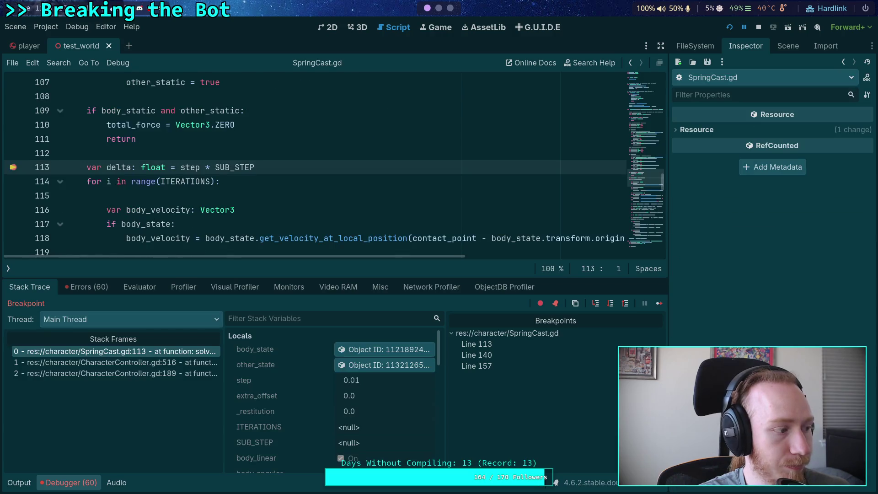
{"action": "left_click", "coordinate": [660, 304]}
{"action": "scroll", "coordinate": [341, 372], "scroll_direction": "down", "scroll_amount": 2}
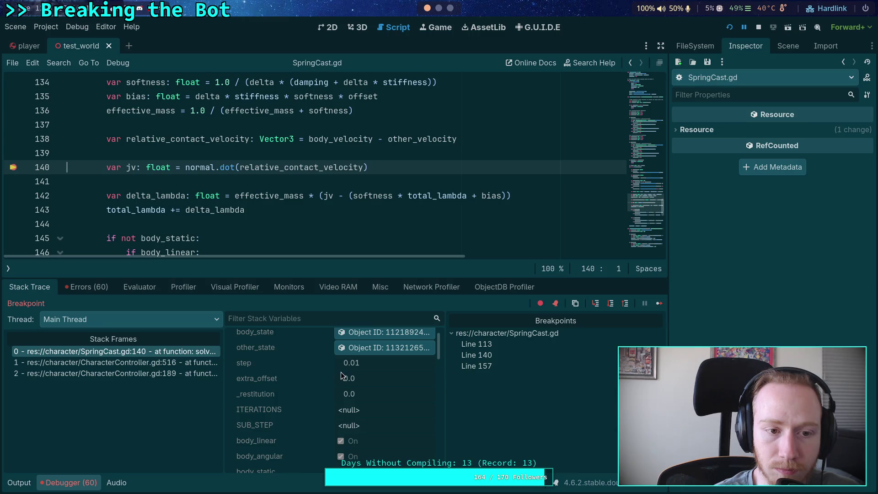
{"action": "scroll", "coordinate": [395, 390], "scroll_direction": "down", "scroll_amount": 10}
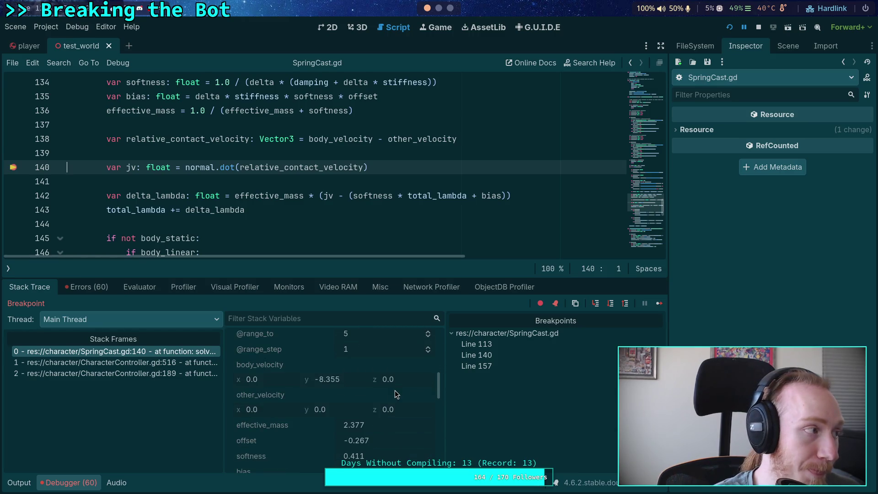
{"action": "scroll", "coordinate": [394, 392], "scroll_direction": "down", "scroll_amount": 2}
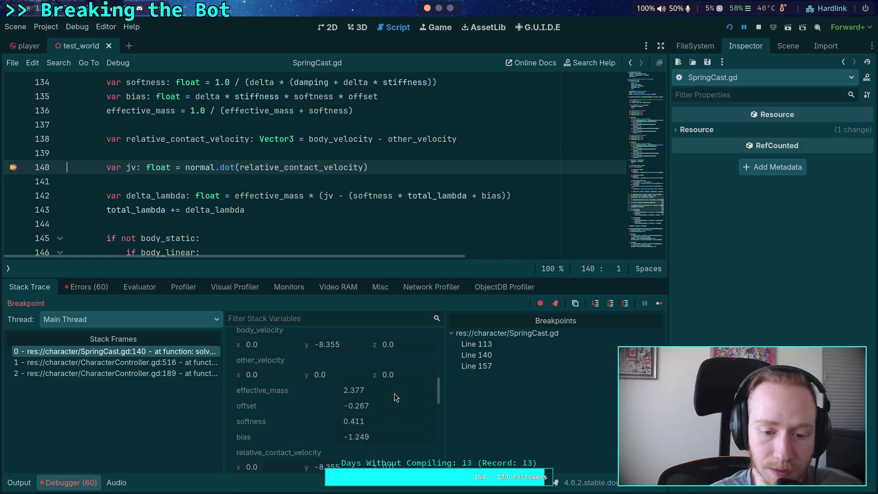
{"action": "scroll", "coordinate": [394, 397], "scroll_direction": "down", "scroll_amount": 1}
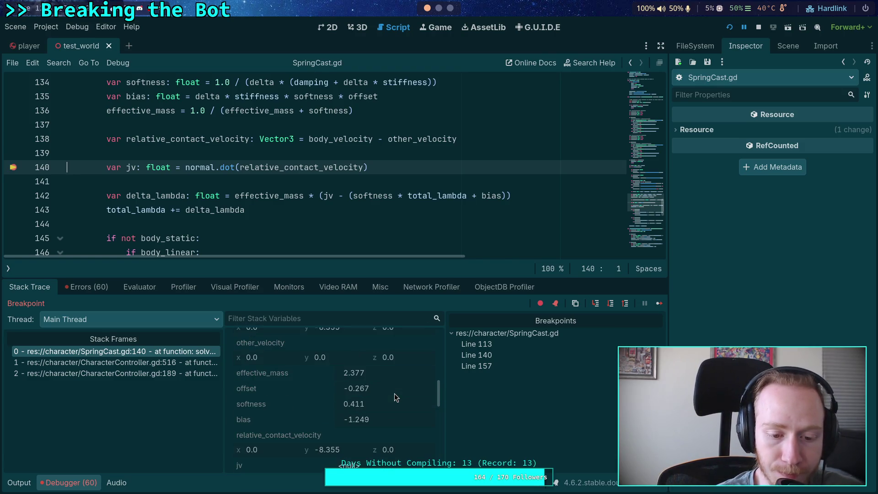
Step to the delta_lambda line 142 and select offset (-0.267) on line 135
{"action": "left_click", "coordinate": [609, 306]}
{"action": "scroll", "coordinate": [370, 392], "scroll_direction": "down", "scroll_amount": 5}
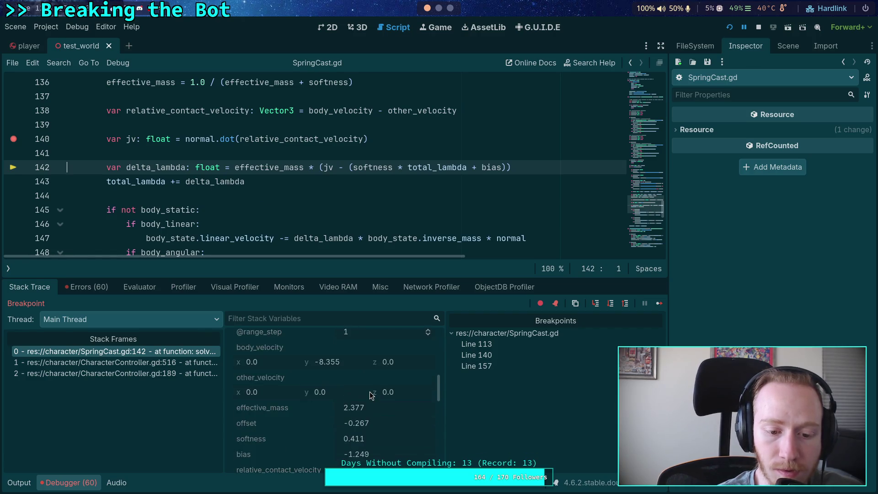
{"action": "scroll", "coordinate": [370, 395], "scroll_direction": "down", "scroll_amount": 3}
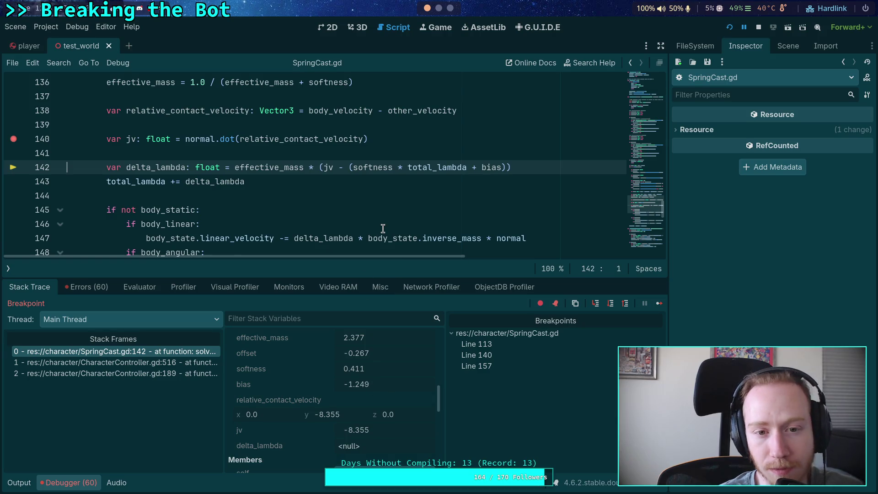
{"action": "scroll", "coordinate": [383, 228], "scroll_direction": "up", "scroll_amount": 2}
{"action": "left_click", "coordinate": [361, 155]}
{"action": "double_click", "coordinate": [362, 154]}
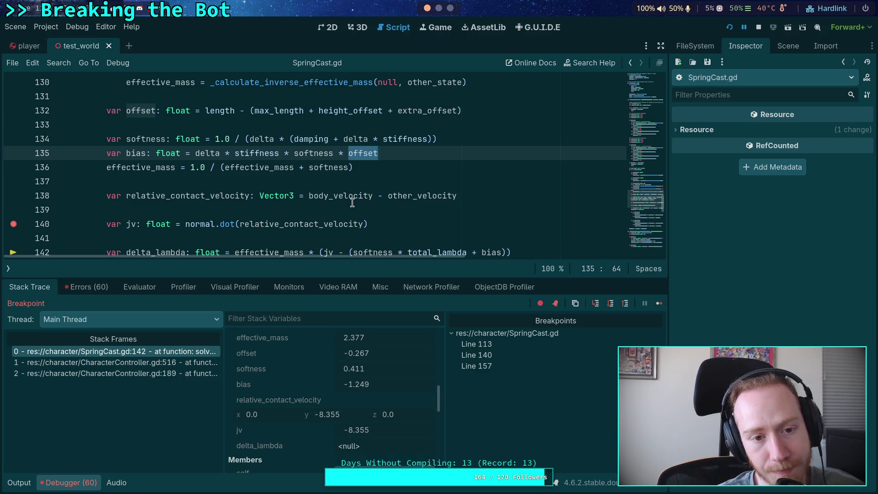
{"action": "scroll", "coordinate": [352, 202], "scroll_direction": "down", "scroll_amount": 1}
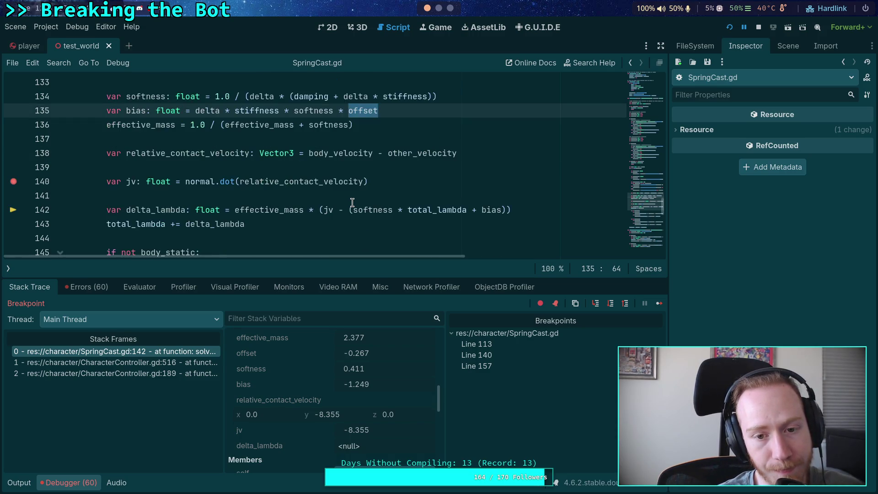
{"action": "scroll", "coordinate": [345, 398], "scroll_direction": "down", "scroll_amount": 3}
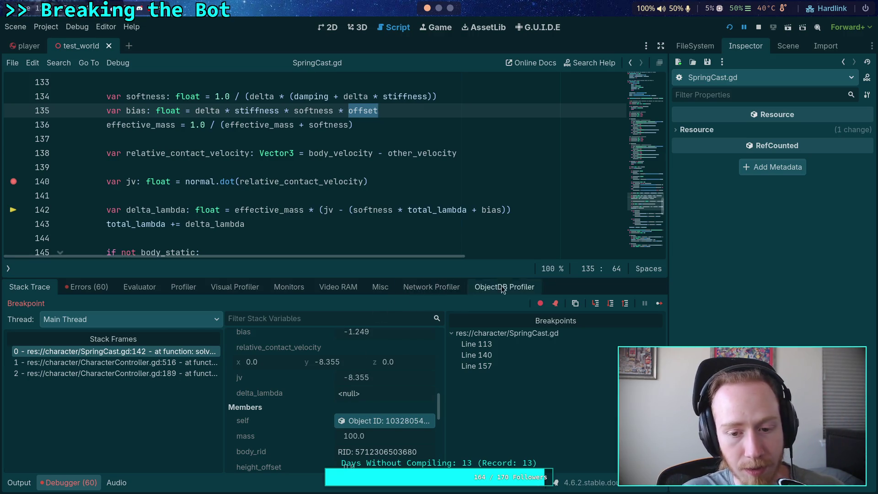
{"action": "left_click", "coordinate": [477, 365]}
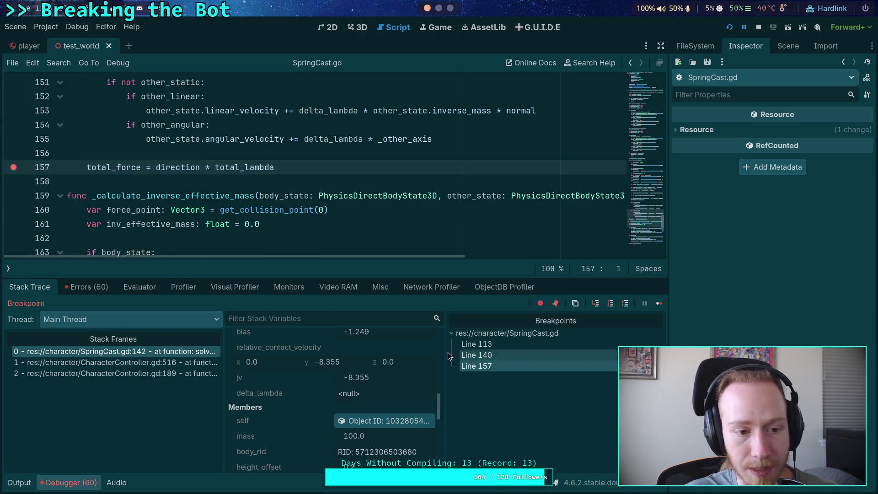
Remove the breakpoints on lines 157, 140 and 113, resume the game, and return to the script editor
{"action": "left_click", "coordinate": [12, 167]}
{"action": "scroll", "coordinate": [13, 174], "scroll_direction": "up", "scroll_amount": 5}
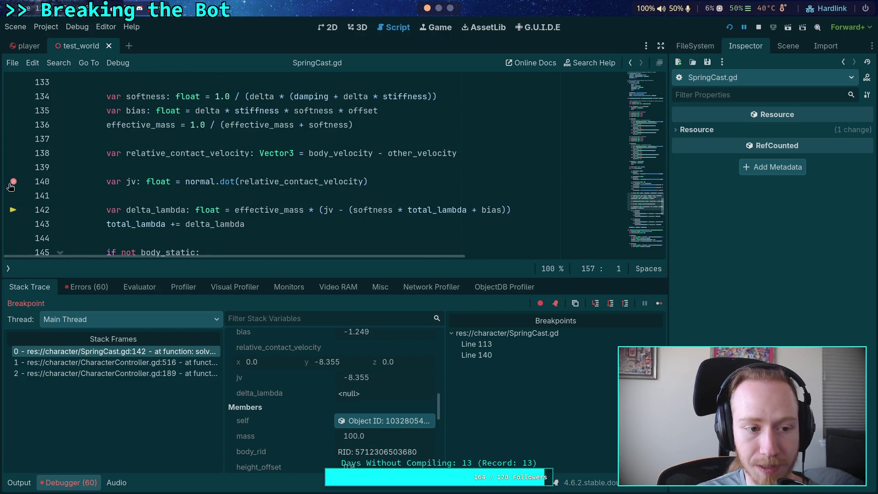
{"action": "left_click", "coordinate": [13, 183]}
{"action": "scroll", "coordinate": [169, 200], "scroll_direction": "up", "scroll_amount": 3}
{"action": "left_click", "coordinate": [476, 343]}
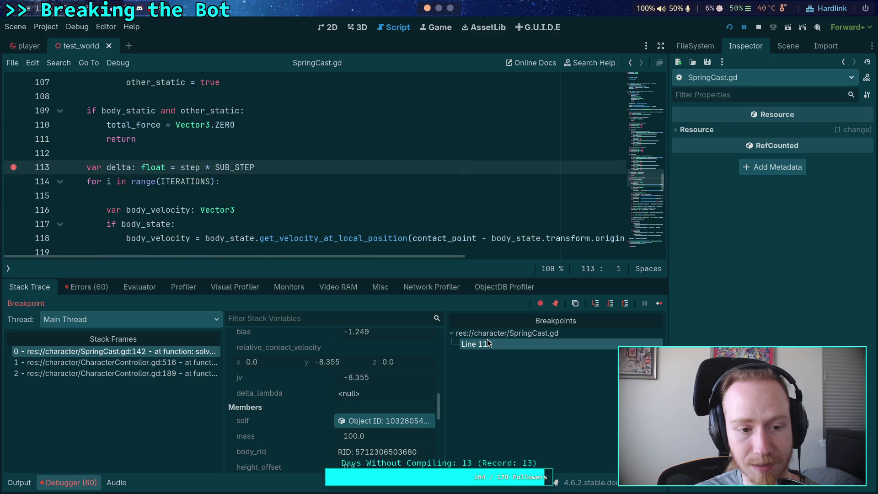
{"action": "left_click", "coordinate": [14, 167]}
{"action": "left_click", "coordinate": [659, 303]}
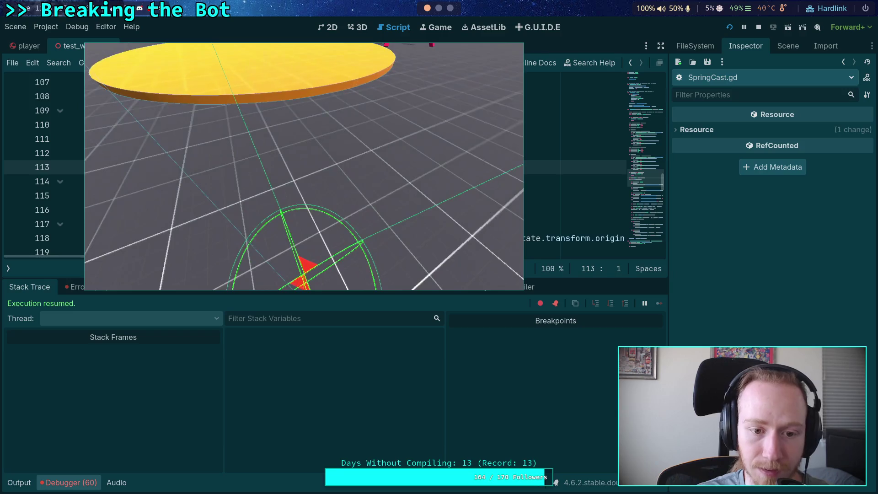
{"action": "key", "text": "Escape"}
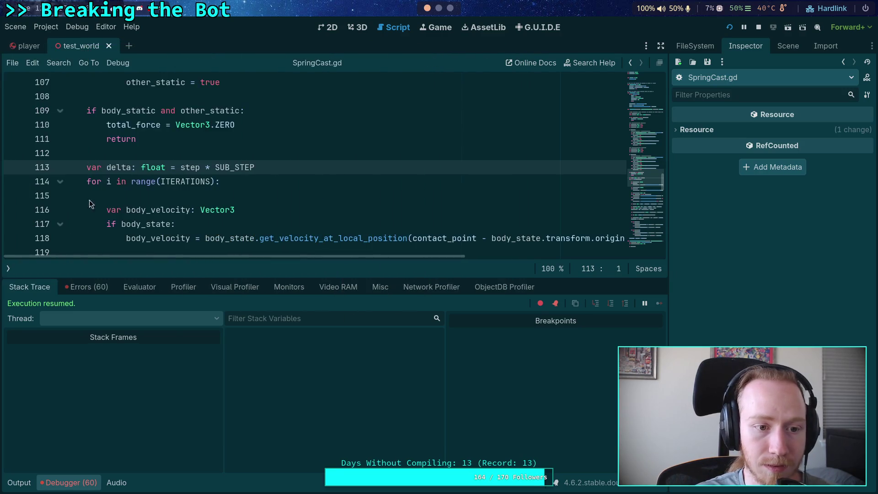
{"action": "scroll", "coordinate": [122, 152], "scroll_direction": "down", "scroll_amount": 15}
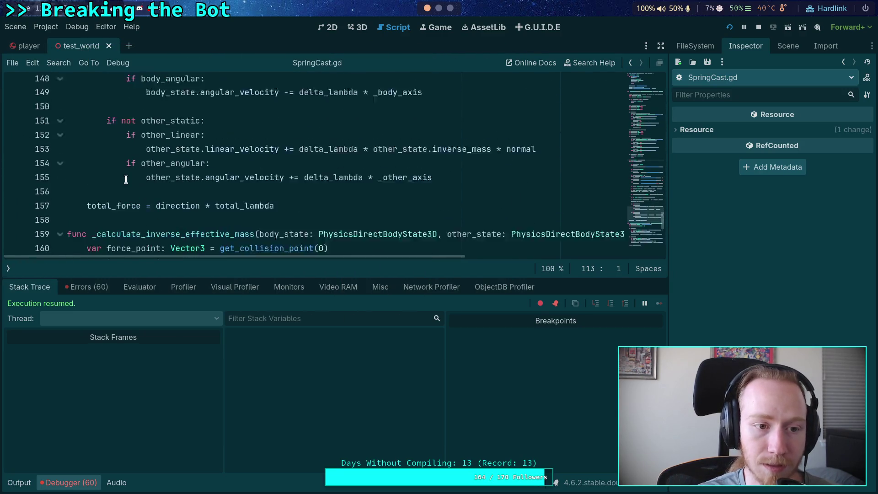
Re-add the line 157 breakpoint and check total_lambda 3.878 along direction (0, 1, 0) and normal
{"action": "left_click", "coordinate": [14, 153]}
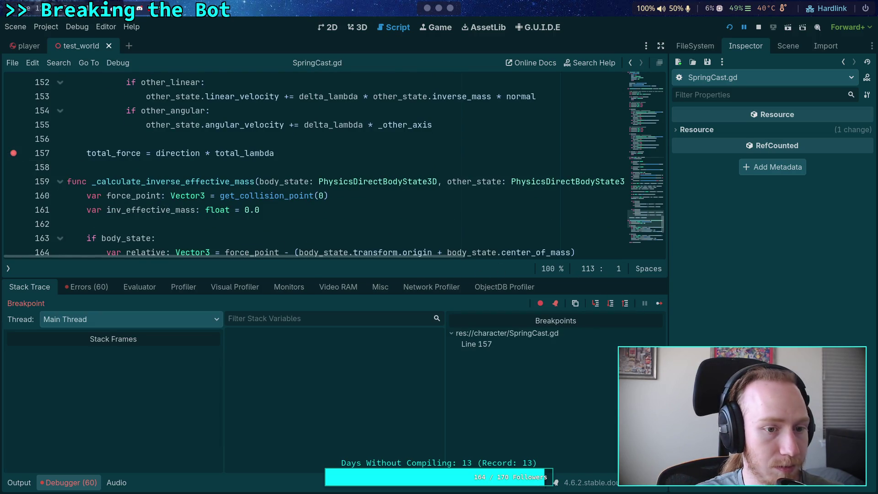
{"action": "scroll", "coordinate": [331, 413], "scroll_direction": "down", "scroll_amount": 10}
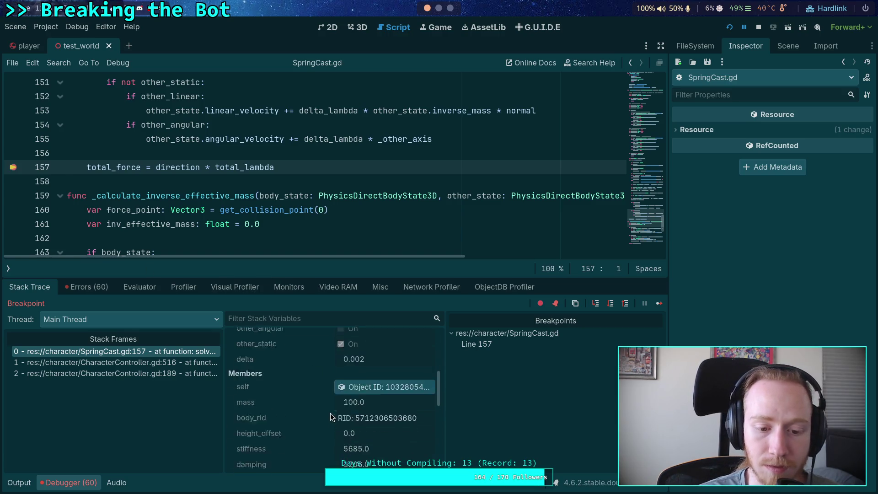
{"action": "scroll", "coordinate": [330, 416], "scroll_direction": "down", "scroll_amount": 3}
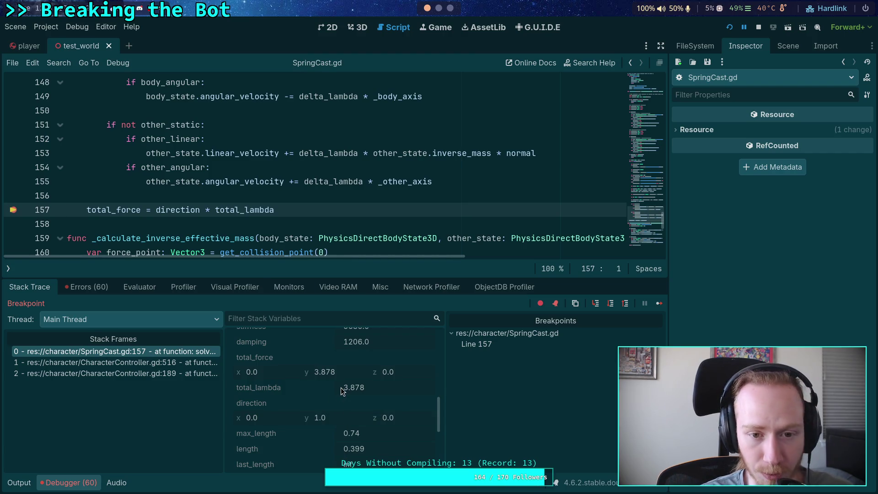
{"action": "mouse_move", "coordinate": [333, 188]}
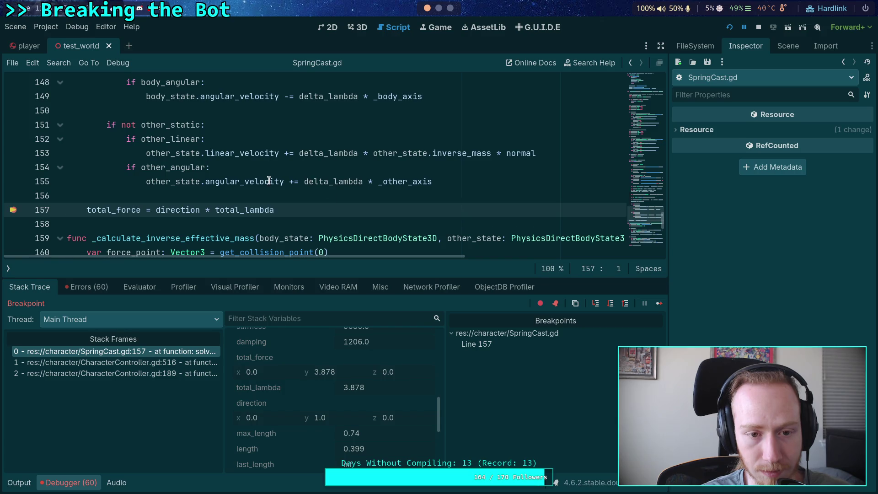
{"action": "scroll", "coordinate": [320, 178], "scroll_direction": "up", "scroll_amount": 2}
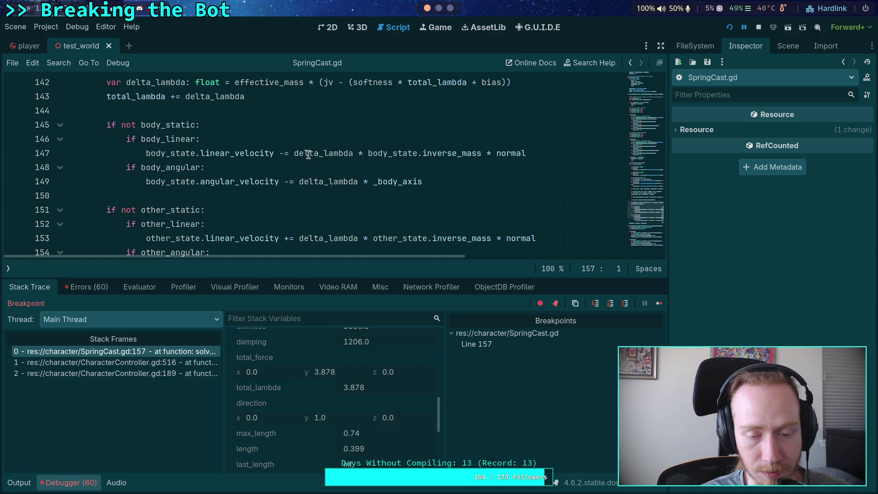
{"action": "mouse_move", "coordinate": [308, 154]}
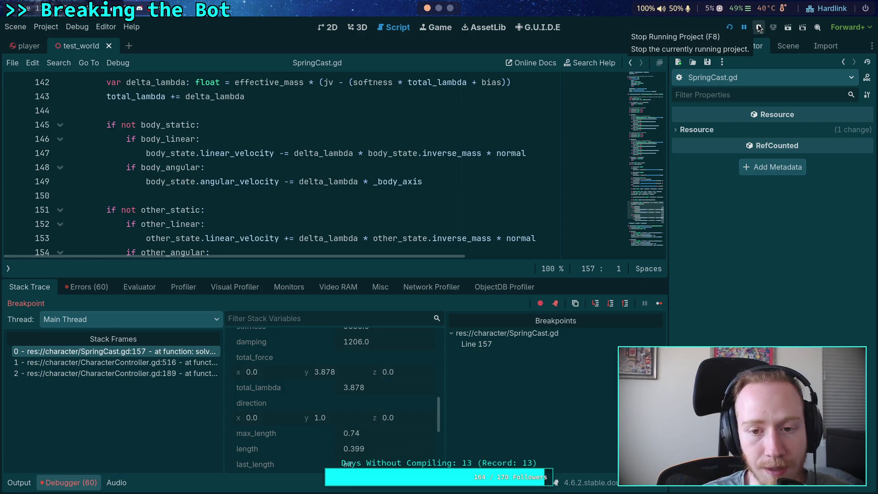
{"action": "double_click", "coordinate": [506, 153]}
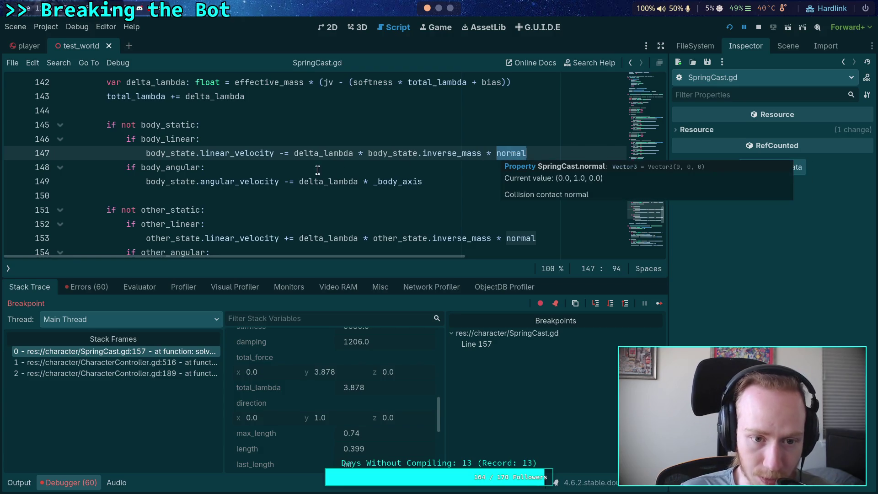
Change the body velocity updates on lines 147 and 149 from -= to +=
{"action": "left_click", "coordinate": [281, 153]}
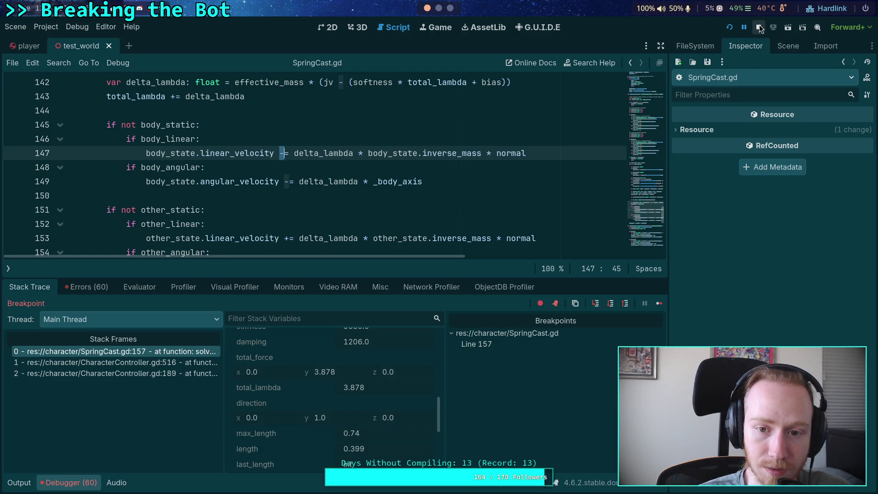
{"action": "type", "text": "+"}
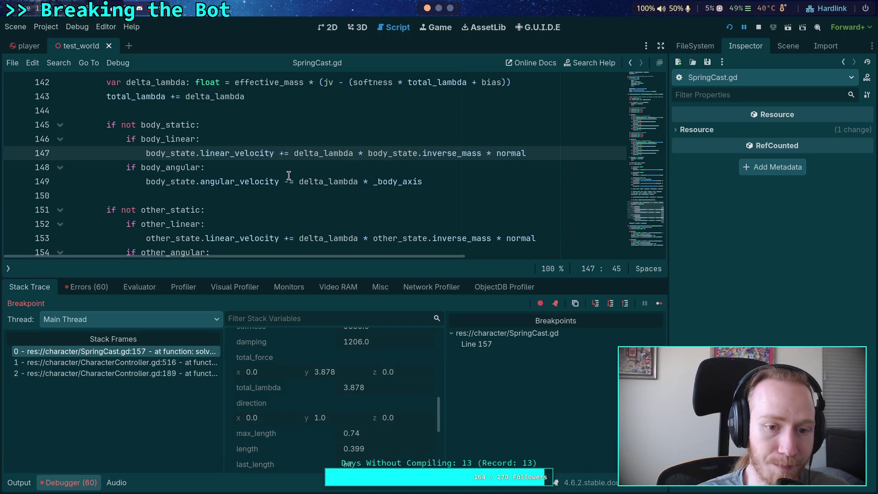
{"action": "left_click", "coordinate": [288, 181]}
{"action": "key", "text": "BackSpace"}
{"action": "type", "text": "+"}
Change the other_state velocity updates on lines 153 and 155 from += to -=
{"action": "scroll", "coordinate": [291, 214], "scroll_direction": "down", "scroll_amount": 1}
{"action": "left_click", "coordinate": [288, 196]}
{"action": "key", "text": "BackSpace"}
{"action": "type", "text": "-"}
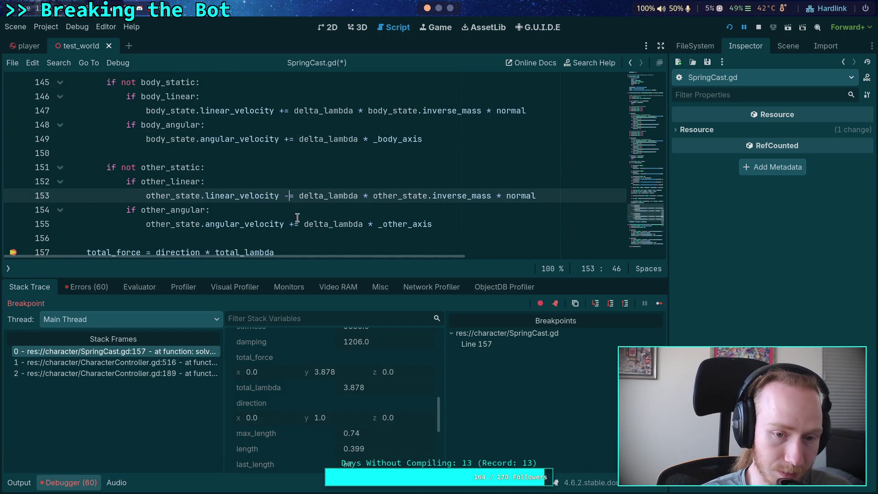
{"action": "left_click", "coordinate": [290, 224]}
{"action": "key", "text": "Delete"}
{"action": "type", "text": "-"}
{"action": "scroll", "coordinate": [290, 223], "scroll_direction": "down", "scroll_amount": 1}
Save SpringCast.gd, reset the text size, and restart the game with F5
{"action": "key", "text": "ctrl+s"}
{"action": "key", "text": "ctrl+0"}
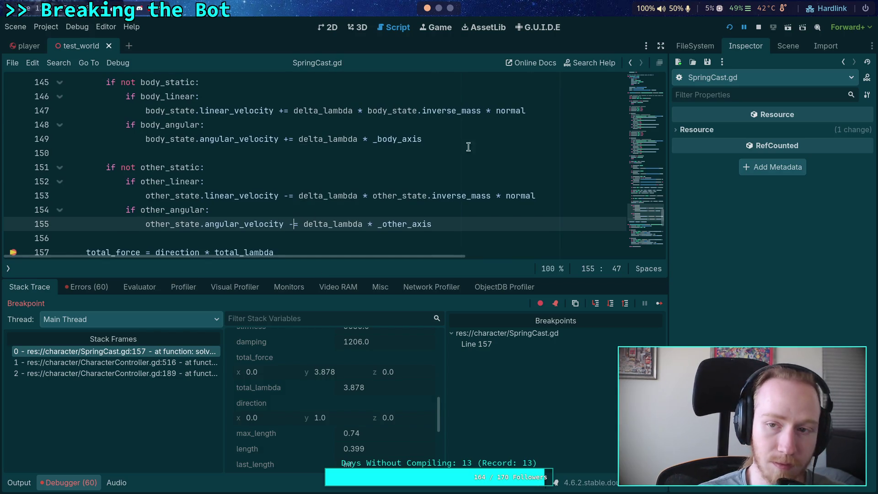
{"action": "left_click", "coordinate": [760, 28]}
{"action": "key", "text": "F5"}
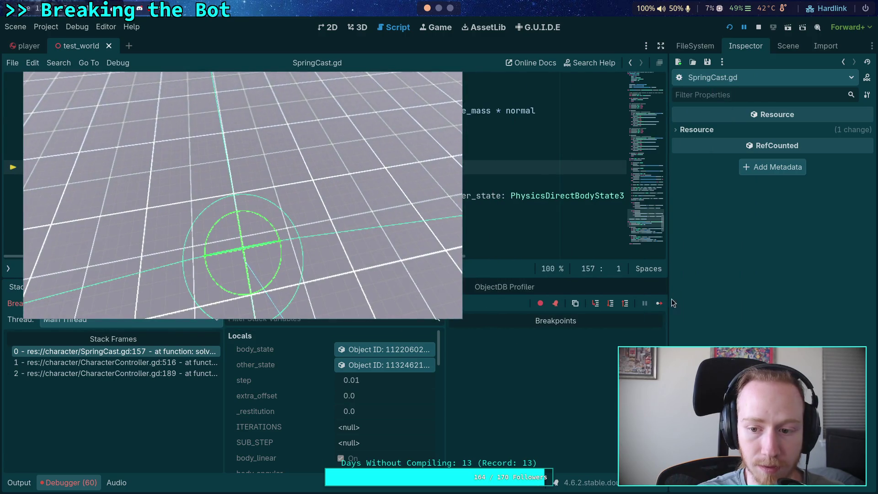
Resume until line 157 pauses again, then inspect body_state (inverse mass 0.01, gravity -9.81)
{"action": "left_click", "coordinate": [659, 303]}
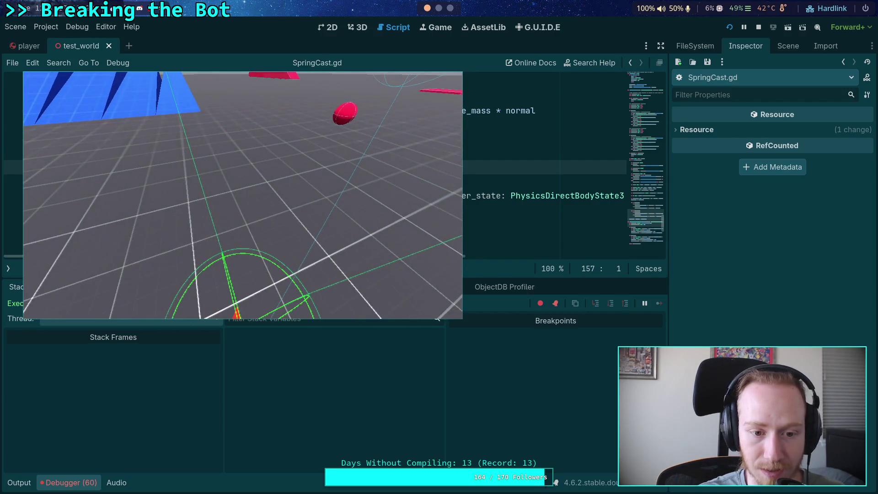
{"action": "left_click", "coordinate": [12, 167]}
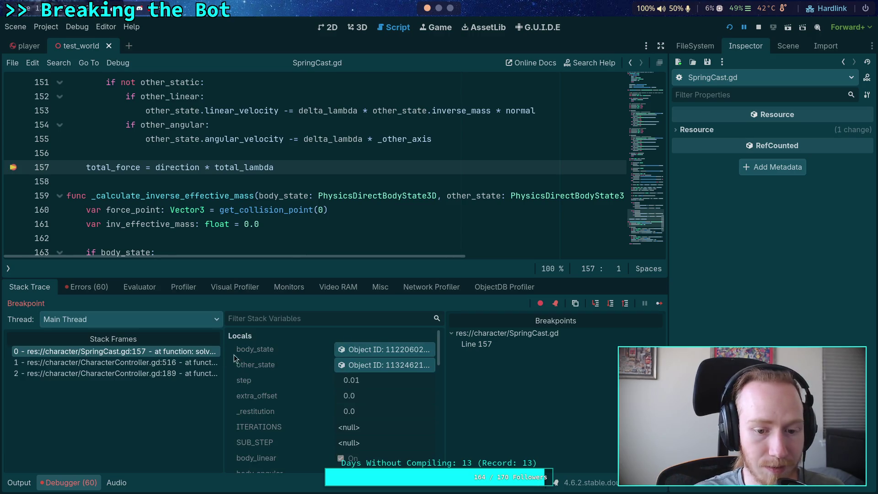
{"action": "left_click", "coordinate": [382, 353]}
Add a breakpoint at line 147 of SpringCast.gd and continue so execution stops there
{"action": "scroll", "coordinate": [348, 366], "scroll_direction": "down", "scroll_amount": 4}
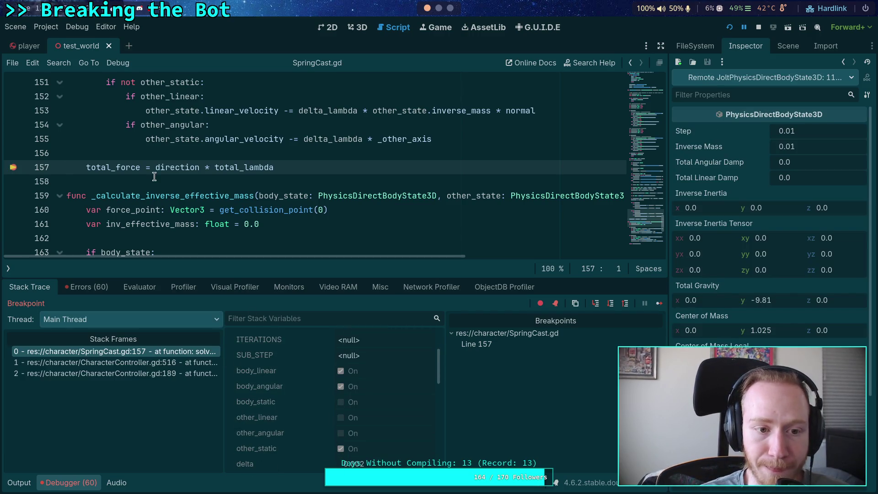
{"action": "mouse_move", "coordinate": [255, 164]}
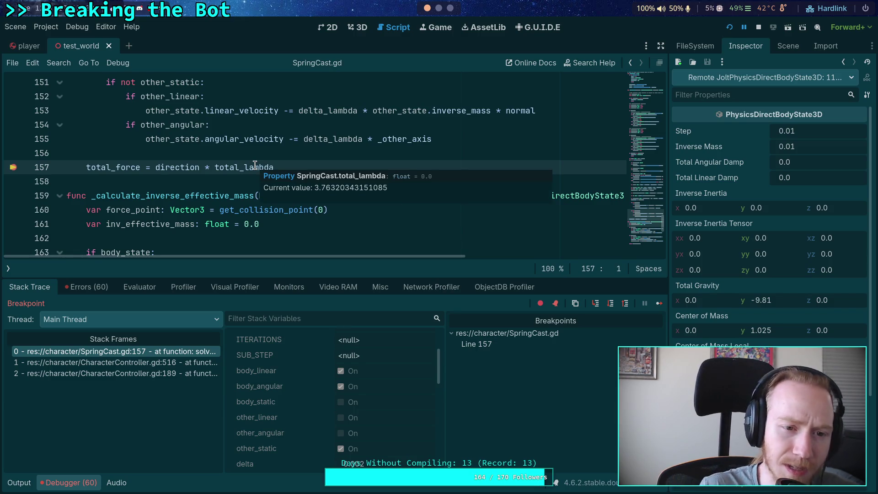
{"action": "scroll", "coordinate": [315, 110], "scroll_direction": "up", "scroll_amount": 2}
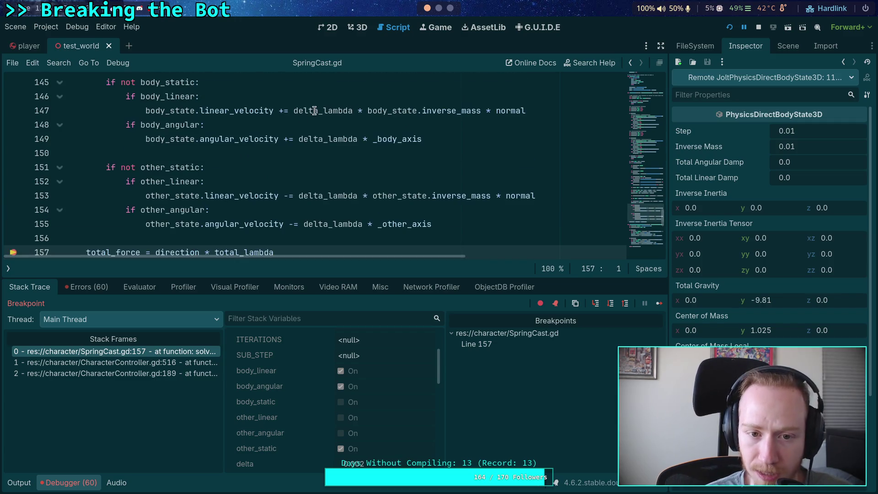
{"action": "left_click", "coordinate": [12, 111]}
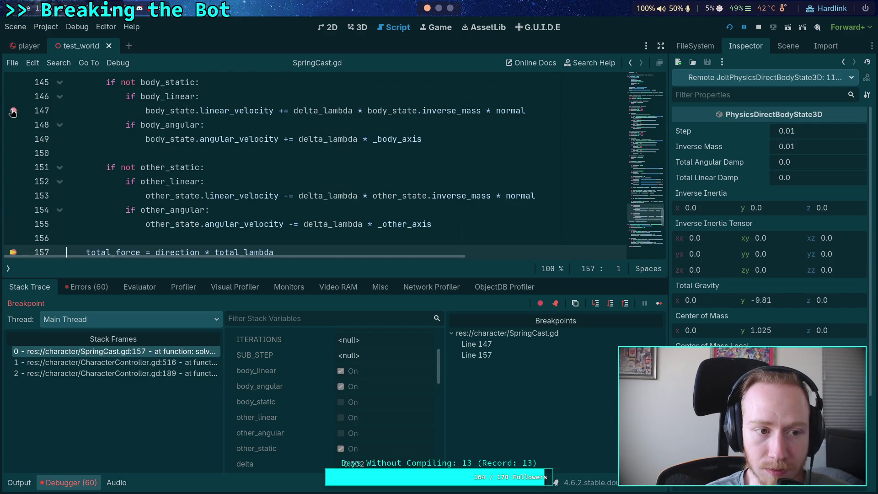
{"action": "left_click", "coordinate": [658, 304]}
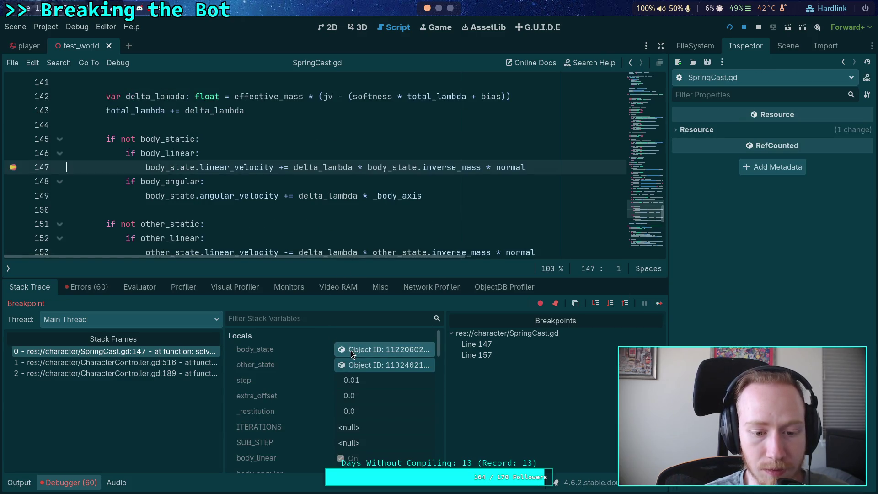
Check the variables paused at line 147, then bring up the Python REPL showing 9.81/100 = 0.0981
{"action": "scroll", "coordinate": [314, 388], "scroll_direction": "down", "scroll_amount": 3}
{"action": "scroll", "coordinate": [314, 388], "scroll_direction": "up", "scroll_amount": 1}
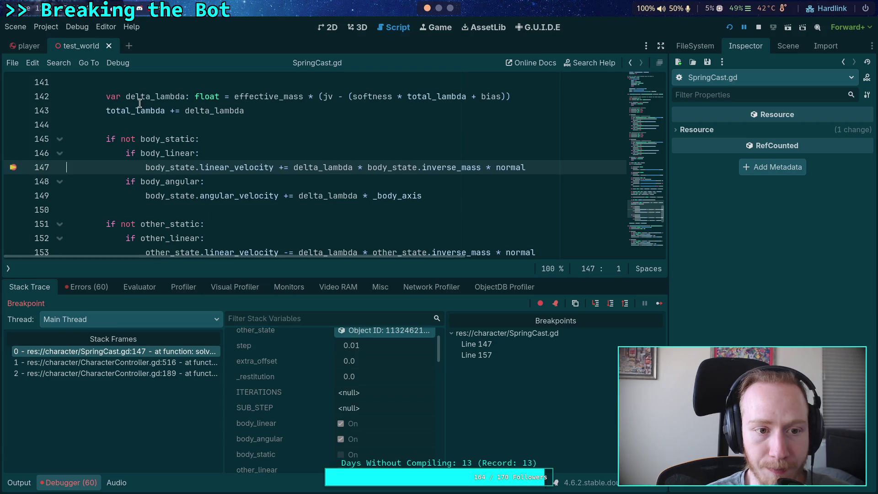
{"action": "mouse_move", "coordinate": [145, 98]}
{"action": "mouse_move", "coordinate": [123, 112]}
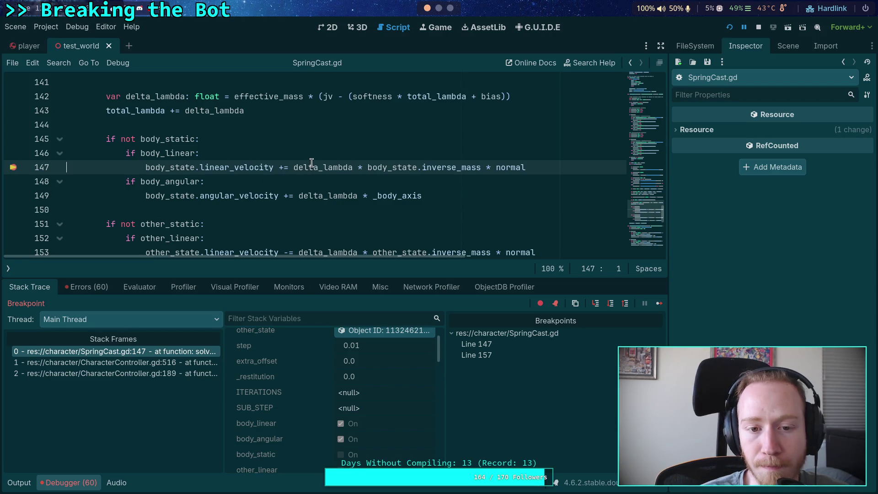
{"action": "mouse_move", "coordinate": [312, 168]}
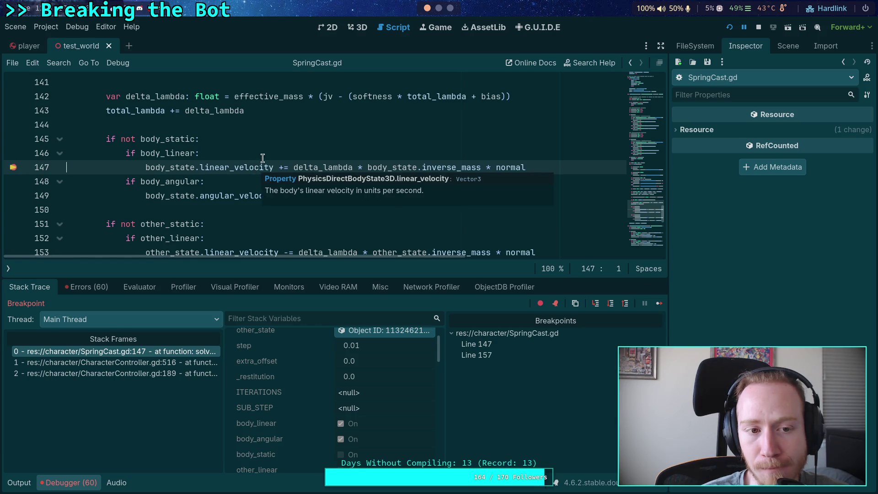
{"action": "left_click", "coordinate": [439, 9]}
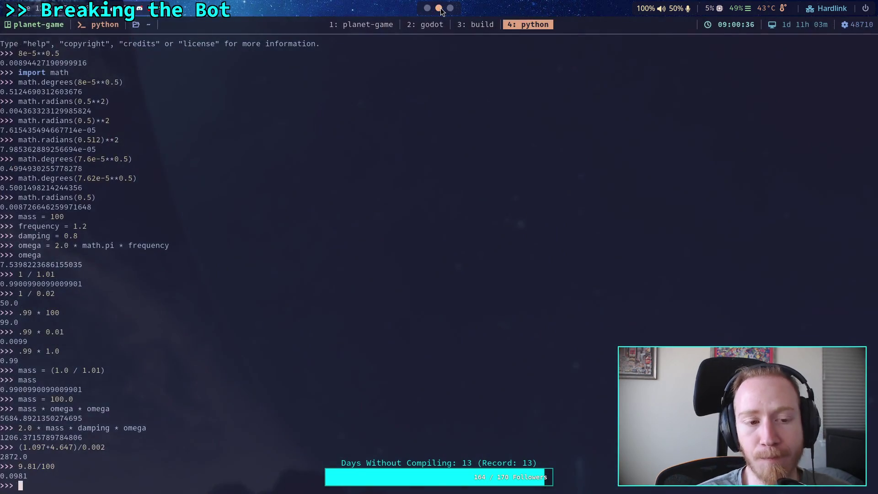
Open the Neovim session with Jolt's AxisConstraintPart.h and read through the lambda accumulation code
{"action": "left_click", "coordinate": [469, 24]}
{"action": "left_click", "coordinate": [428, 25]}
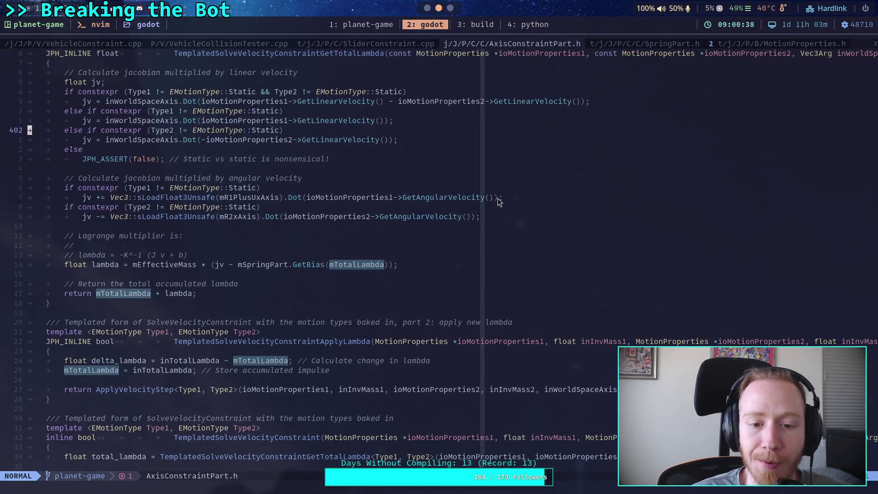
{"action": "scroll", "coordinate": [401, 299], "scroll_direction": "down", "scroll_amount": 3}
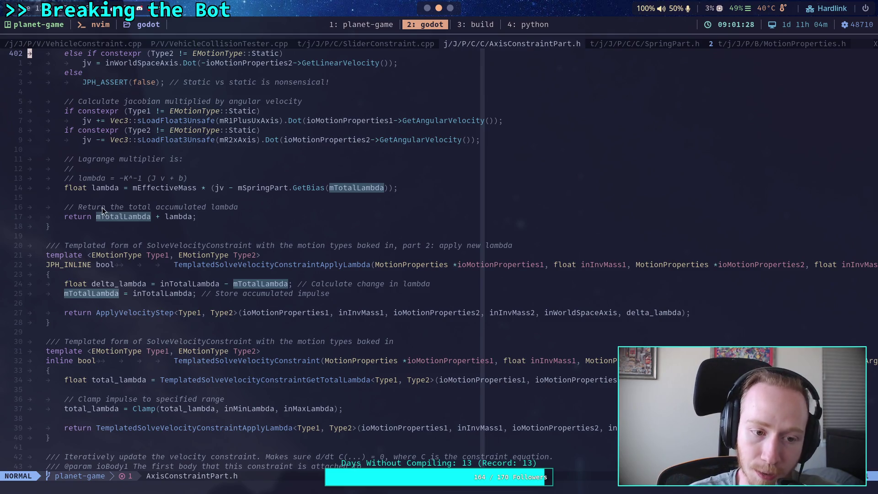
{"action": "scroll", "coordinate": [301, 287], "scroll_direction": "down", "scroll_amount": 2}
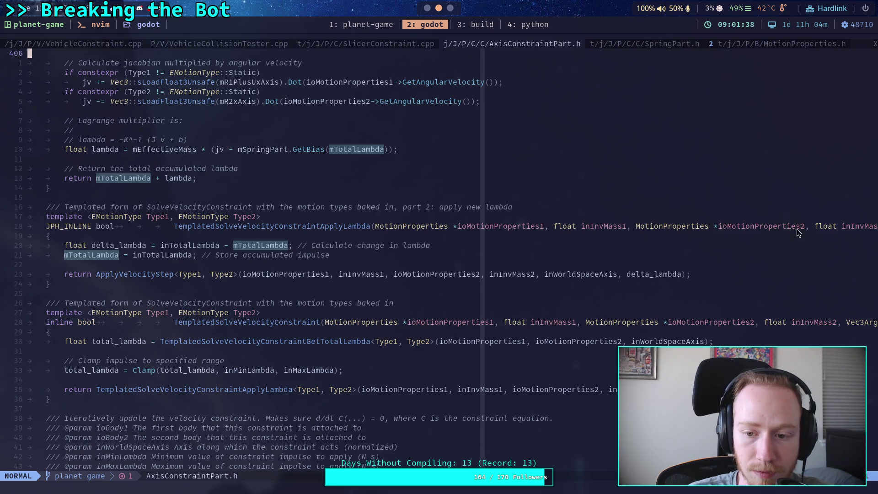
Inspect ApplyLambda at line 424, select the return mTotalLambda line, then return to Godot
{"action": "left_click", "coordinate": [681, 231]}
{"action": "key", "text": "dollar"}
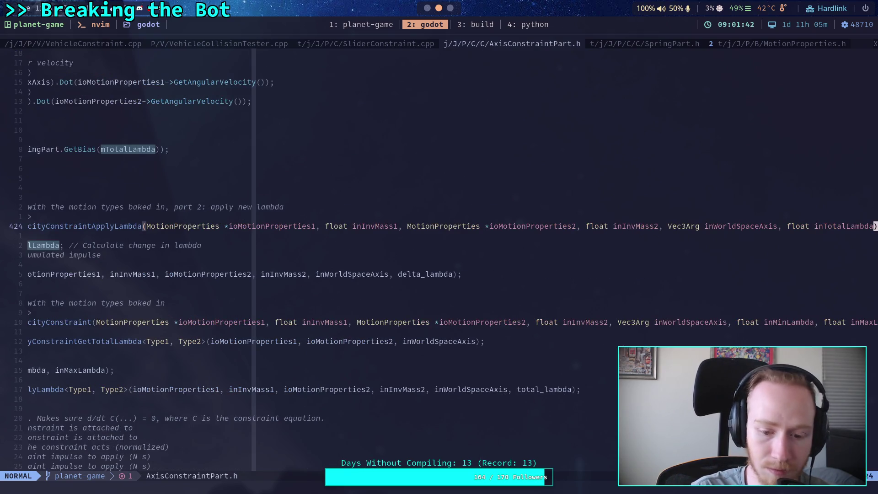
{"action": "key", "text": "0"}
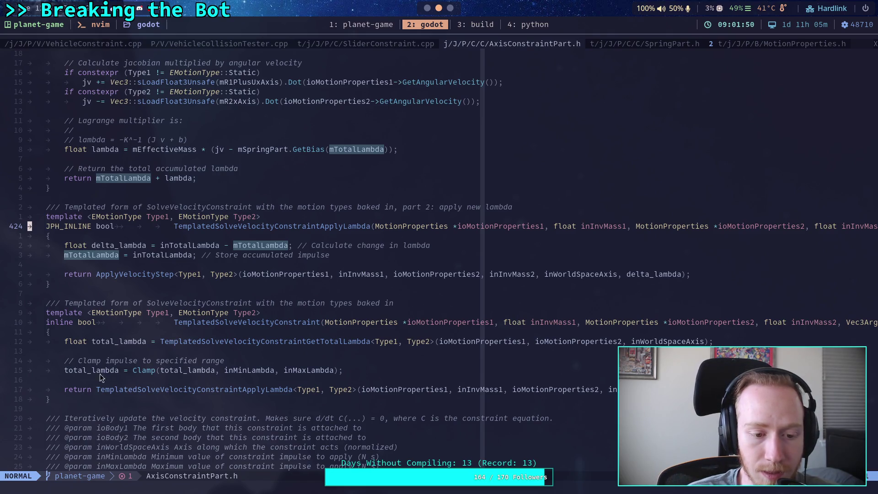
{"action": "left_click_drag", "start_coordinate": [98, 178], "coordinate": [190, 168]}
{"action": "scroll", "coordinate": [210, 318], "scroll_direction": "up", "scroll_amount": 2}
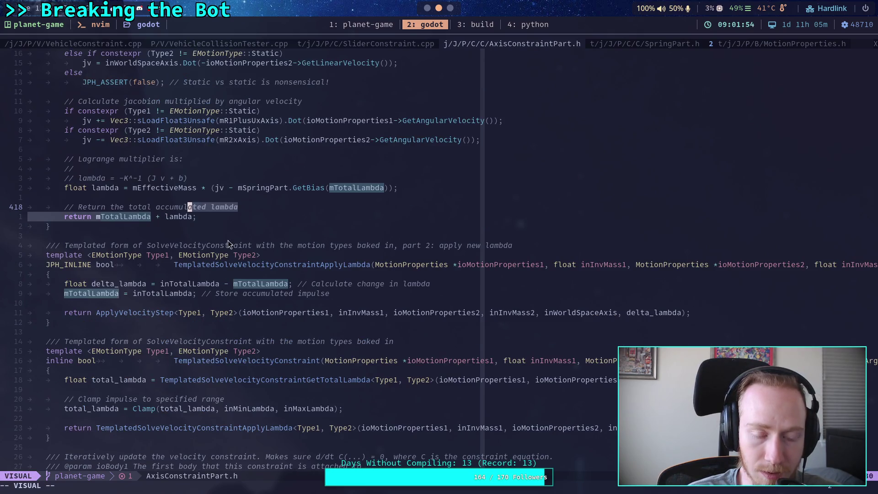
{"action": "scroll", "coordinate": [229, 239], "scroll_direction": "up", "scroll_amount": 2}
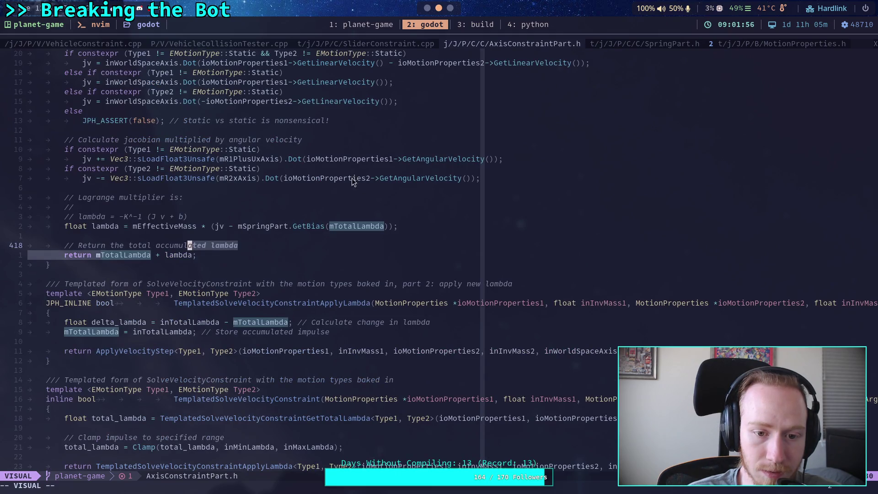
{"action": "left_click", "coordinate": [420, 23]}
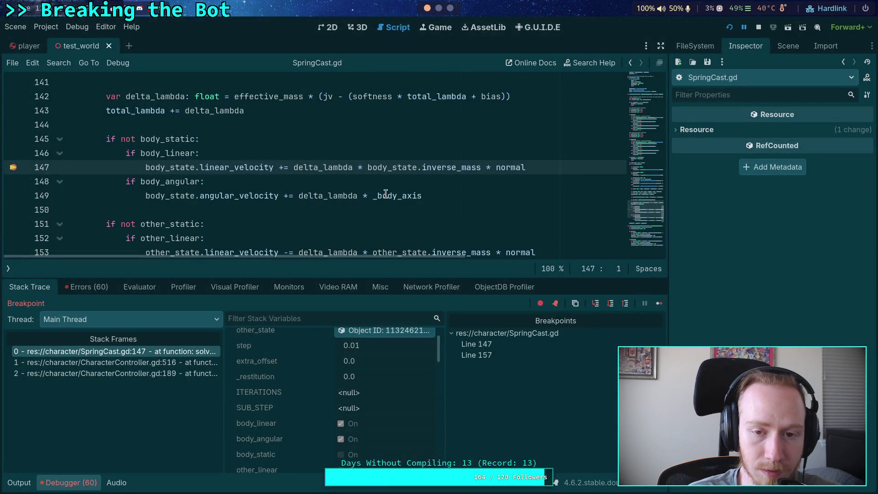
{"action": "scroll", "coordinate": [383, 188], "scroll_direction": "up", "scroll_amount": 1}
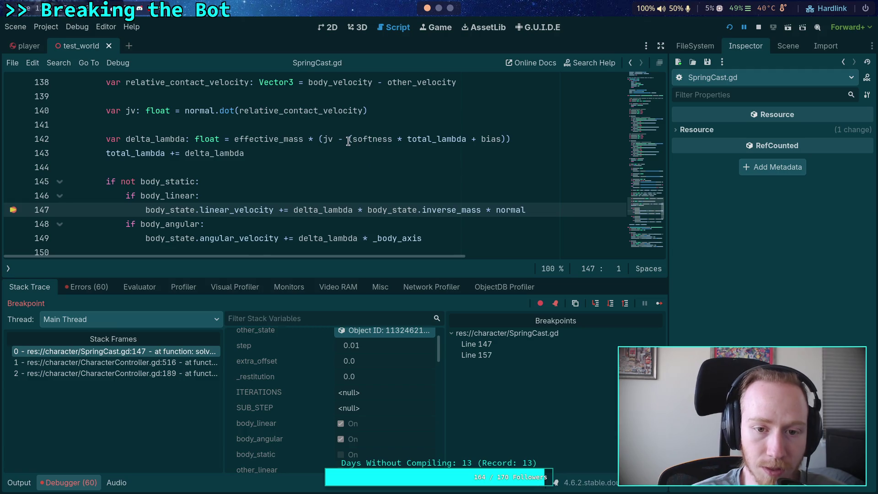
{"action": "left_click", "coordinate": [441, 9]}
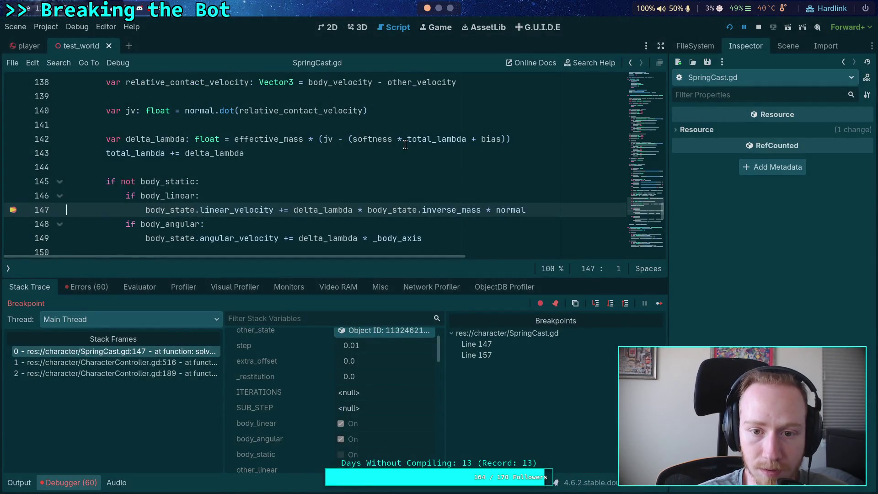
{"action": "double_click", "coordinate": [422, 139]}
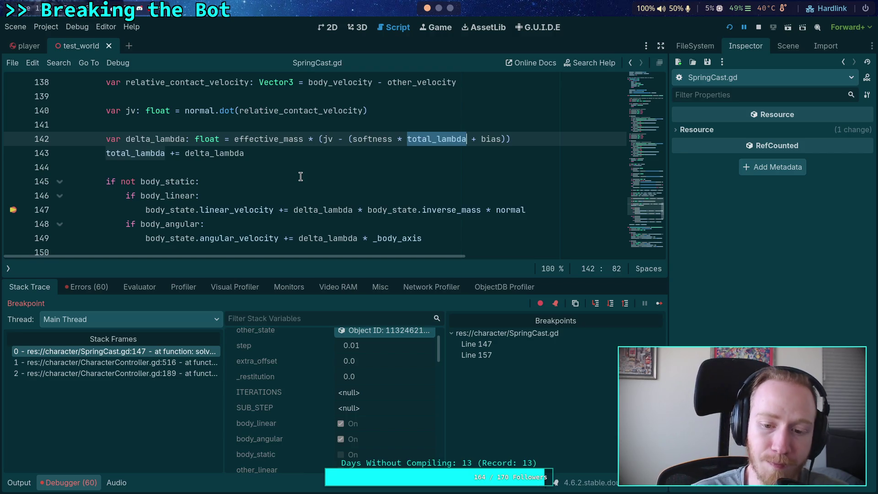
{"action": "scroll", "coordinate": [293, 174], "scroll_direction": "up", "scroll_amount": 2}
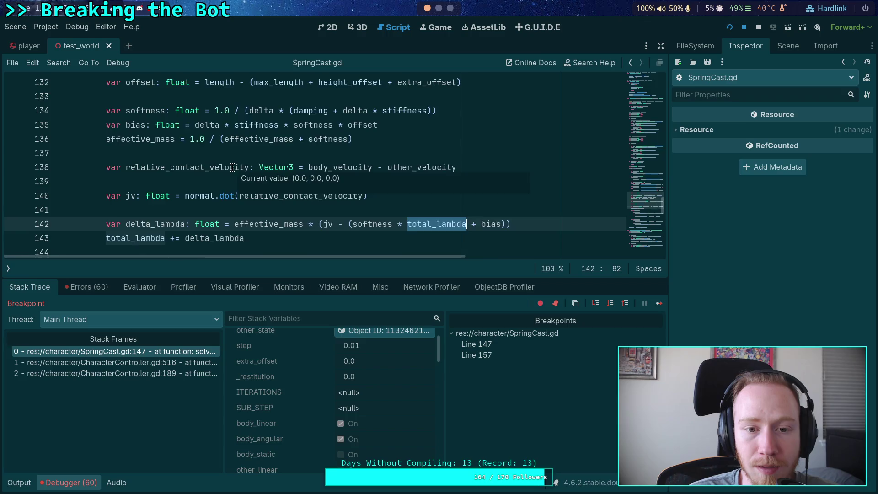
{"action": "scroll", "coordinate": [245, 178], "scroll_direction": "down", "scroll_amount": 1}
{"action": "mouse_move", "coordinate": [328, 181]}
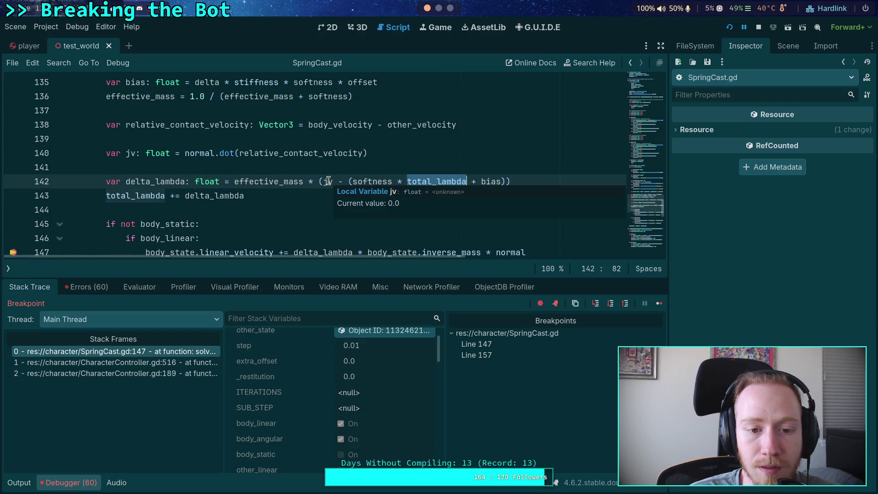
{"action": "mouse_move", "coordinate": [359, 182]}
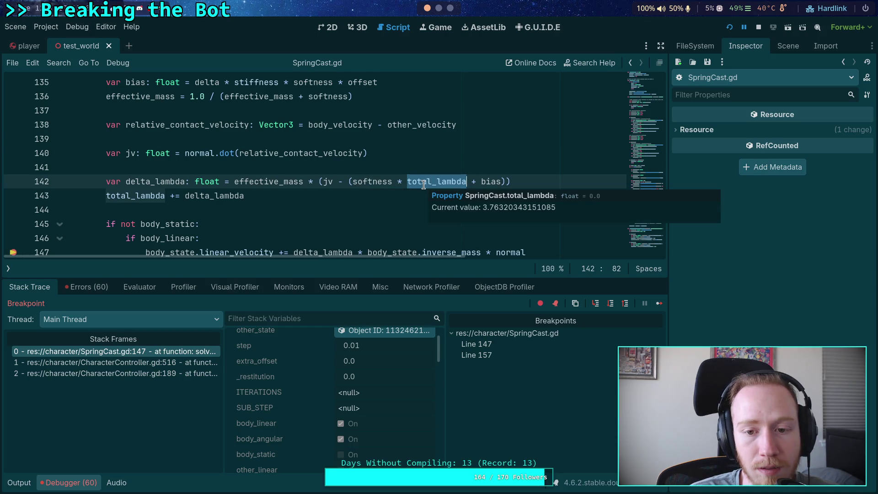
{"action": "mouse_move", "coordinate": [490, 185]}
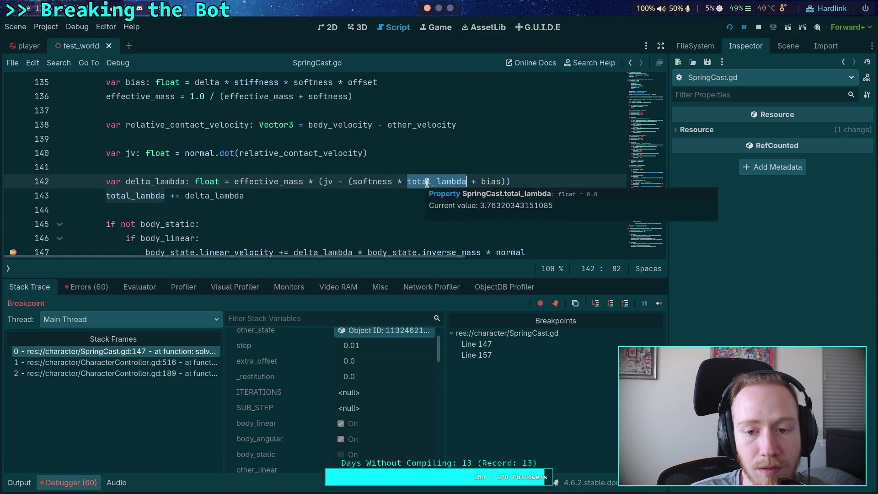
{"action": "double_click", "coordinate": [487, 182]}
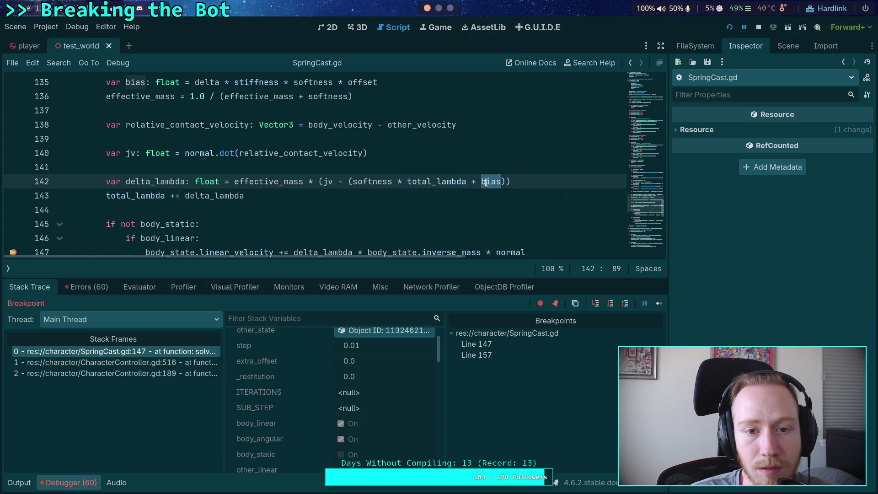
{"action": "scroll", "coordinate": [378, 174], "scroll_direction": "up", "scroll_amount": 1}
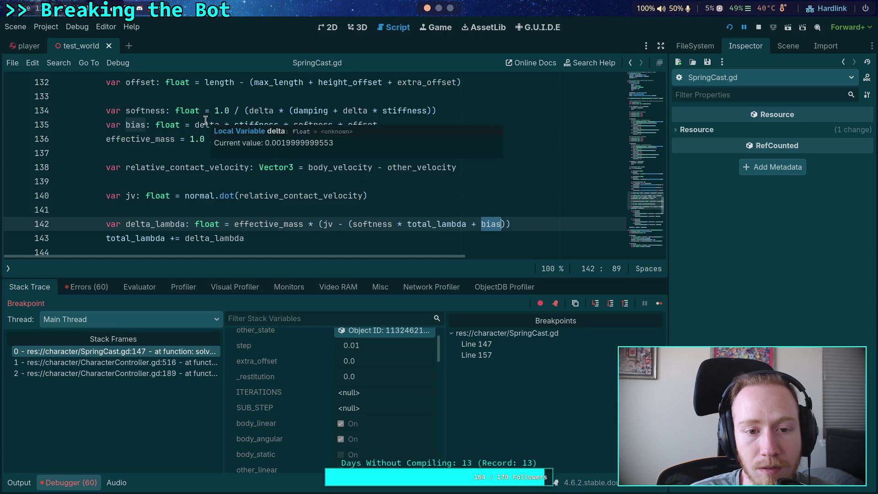
{"action": "mouse_move", "coordinate": [202, 121]}
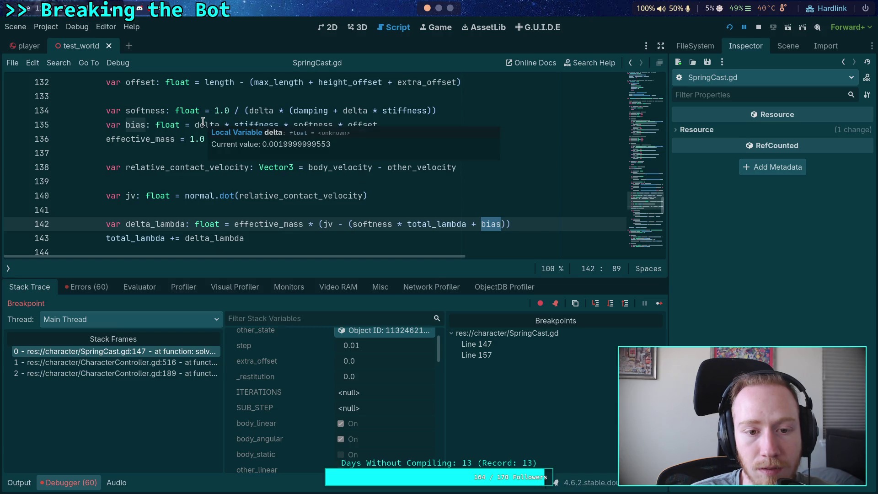